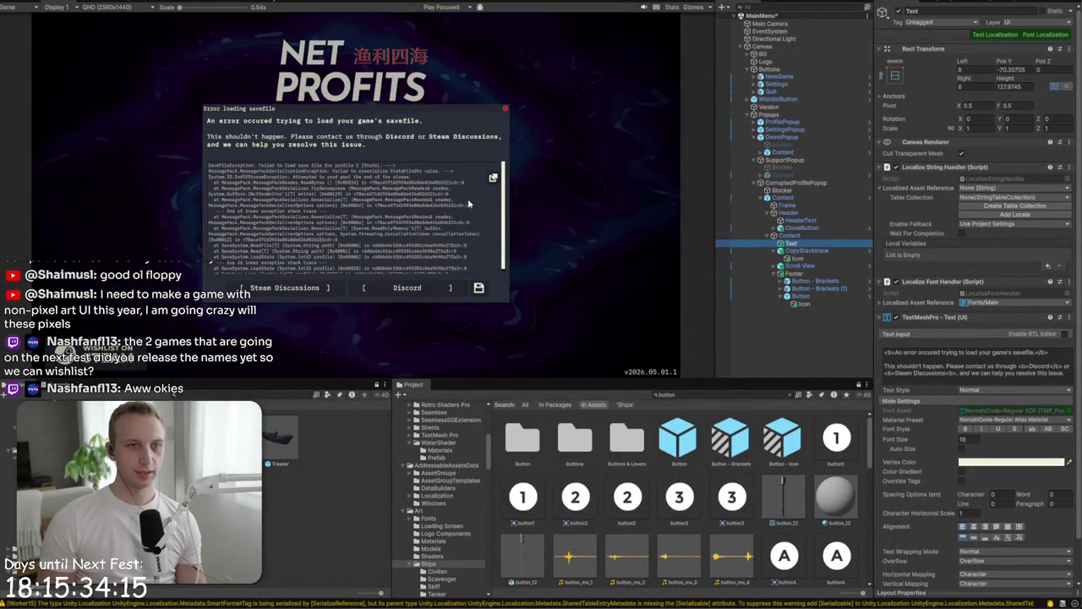
- Select CopyStacktrace under CorruptedProfilePopup > Content to show its settings in the Inspector
click(805, 251)
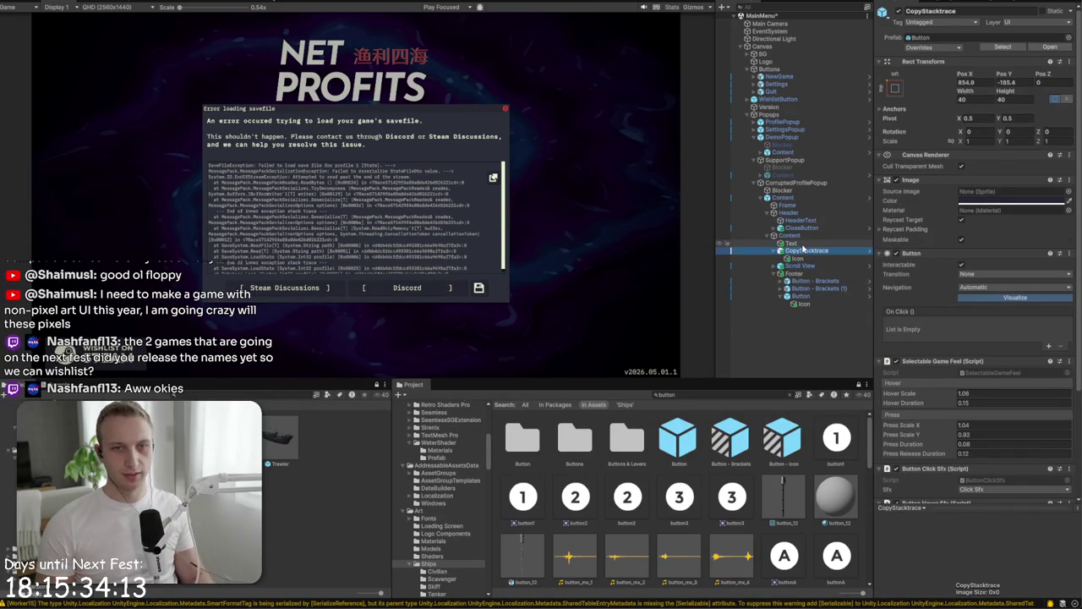
scroll(484, 196, up, 2)
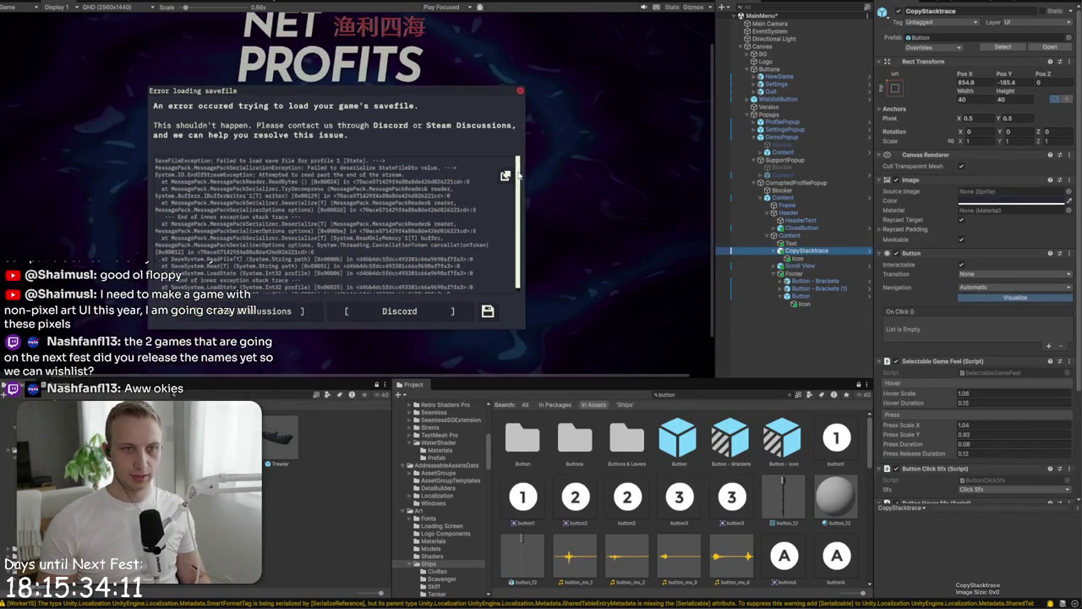
- In the Scene view, nudge the copy-stack-trace button slightly upward and keep it selected
click(505, 177)
key(ctrl+1)
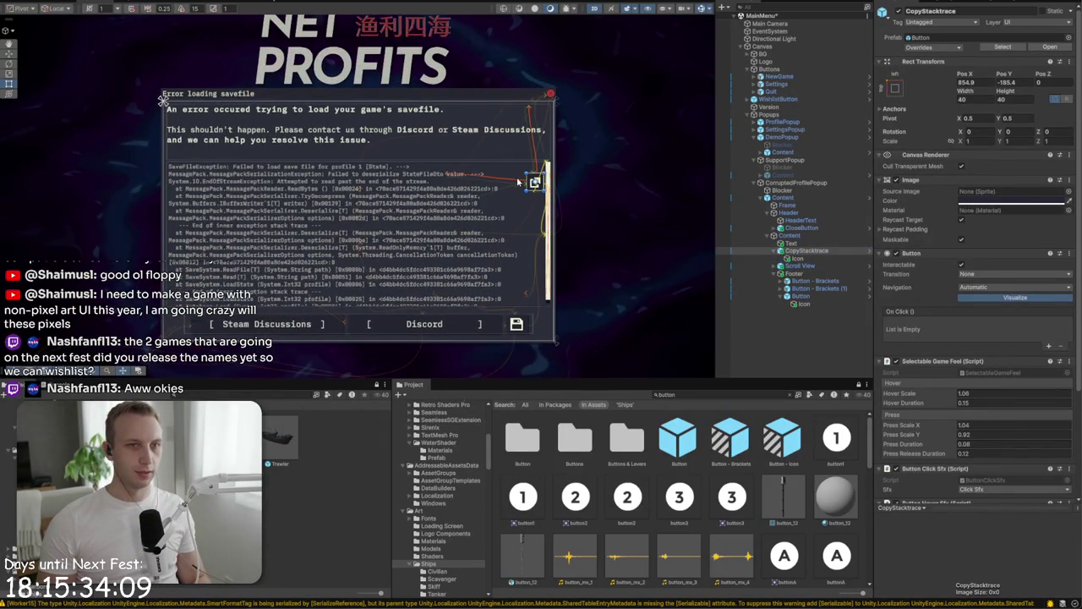
scroll(519, 181, up, 4)
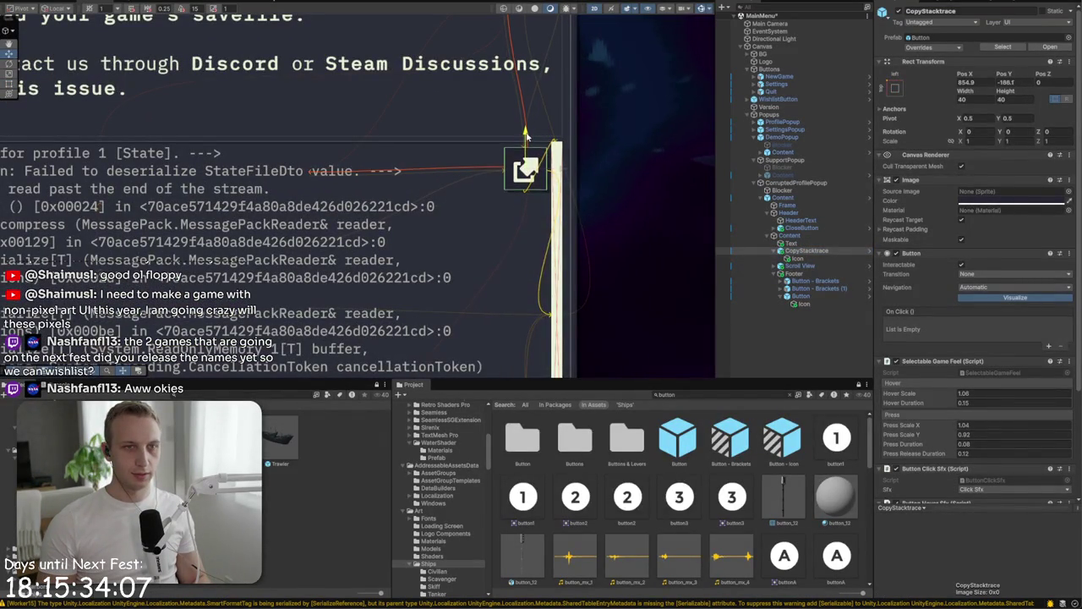
drag(525, 135, 525, 135)
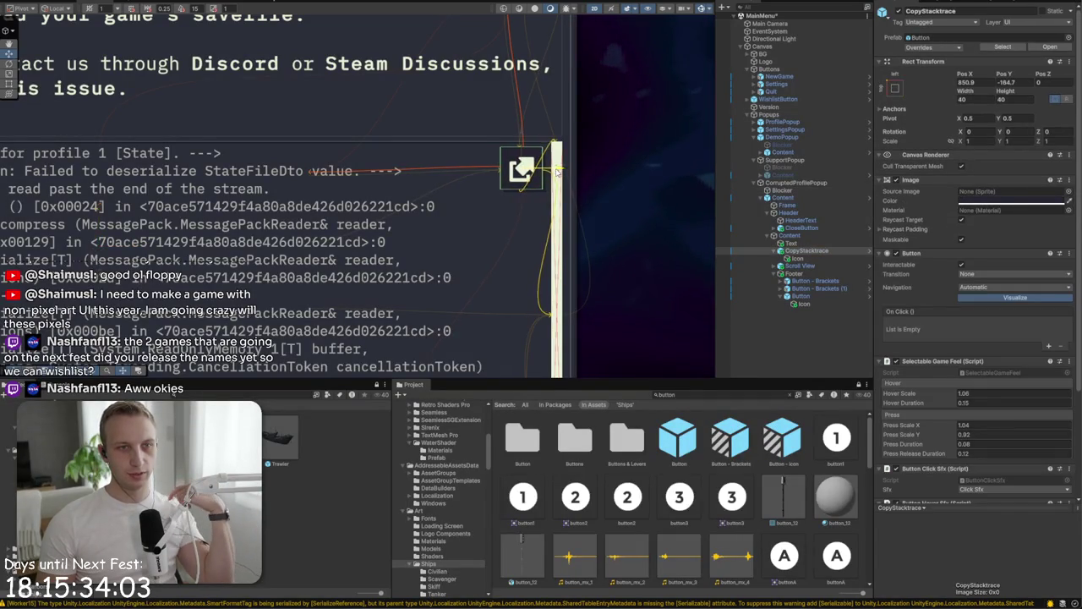
click(681, 171)
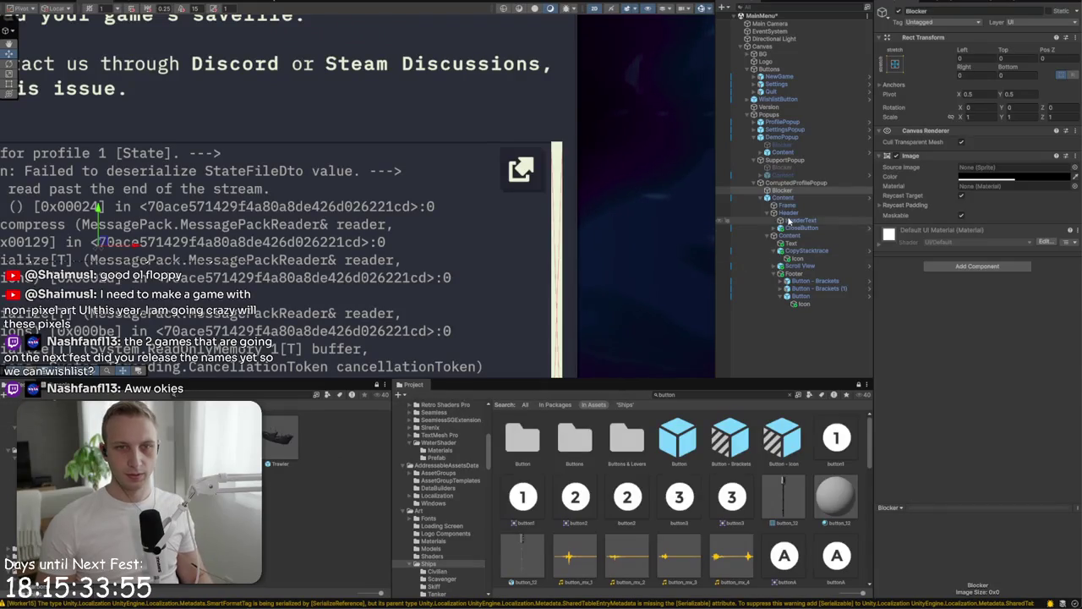
click(526, 173)
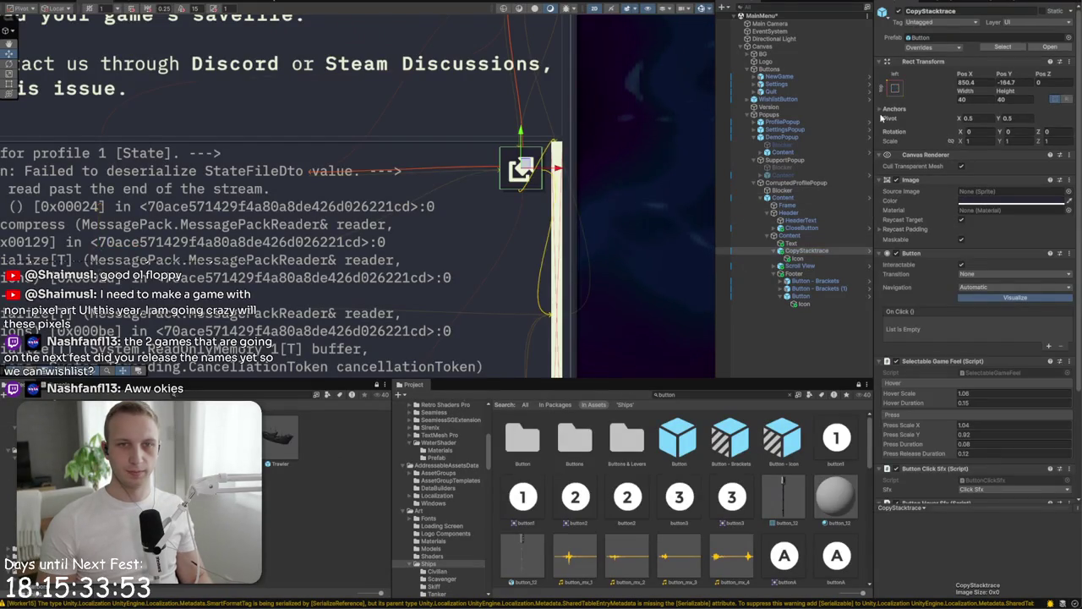
- Set the CopyStacktrace Rect Transform width and height to 30
click(963, 101)
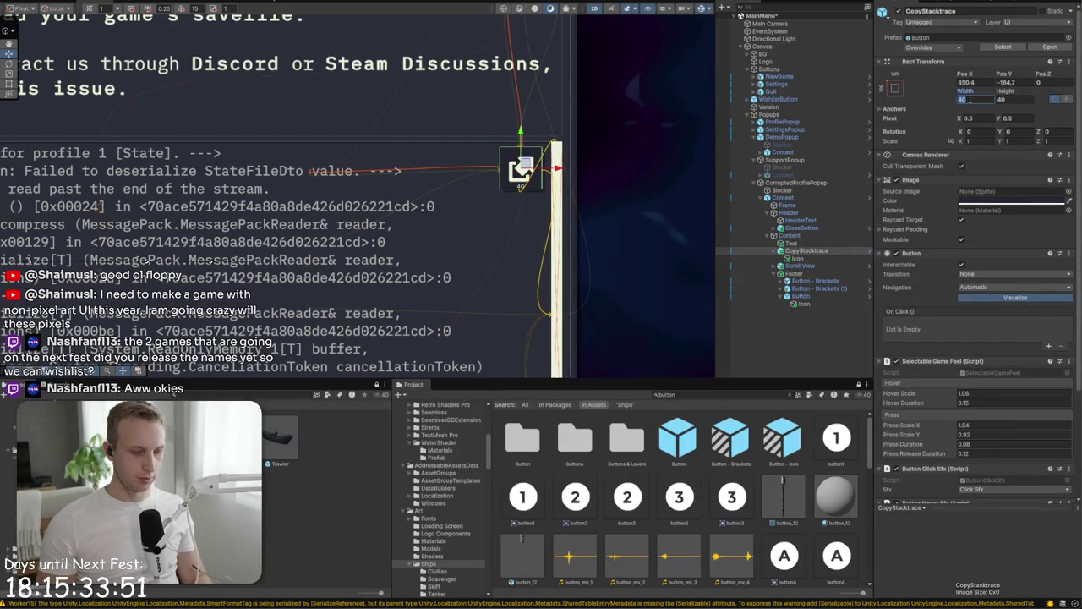
text(30)
key(Tab)
text(30)
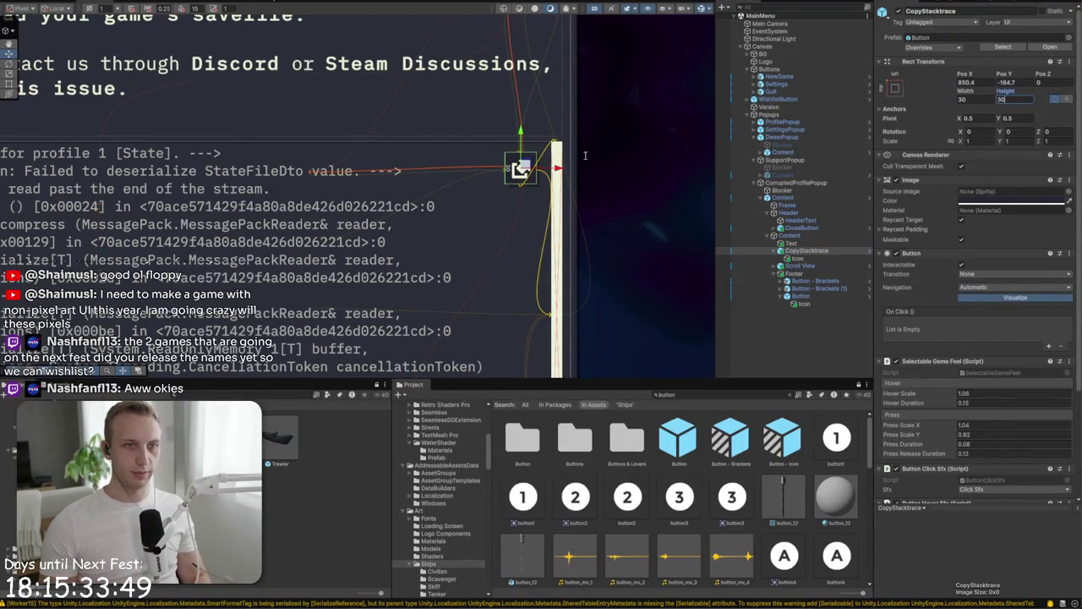
- Move the button up-right into the stack-trace box's corner, checking it in Game view
drag(520, 169, 531, 163)
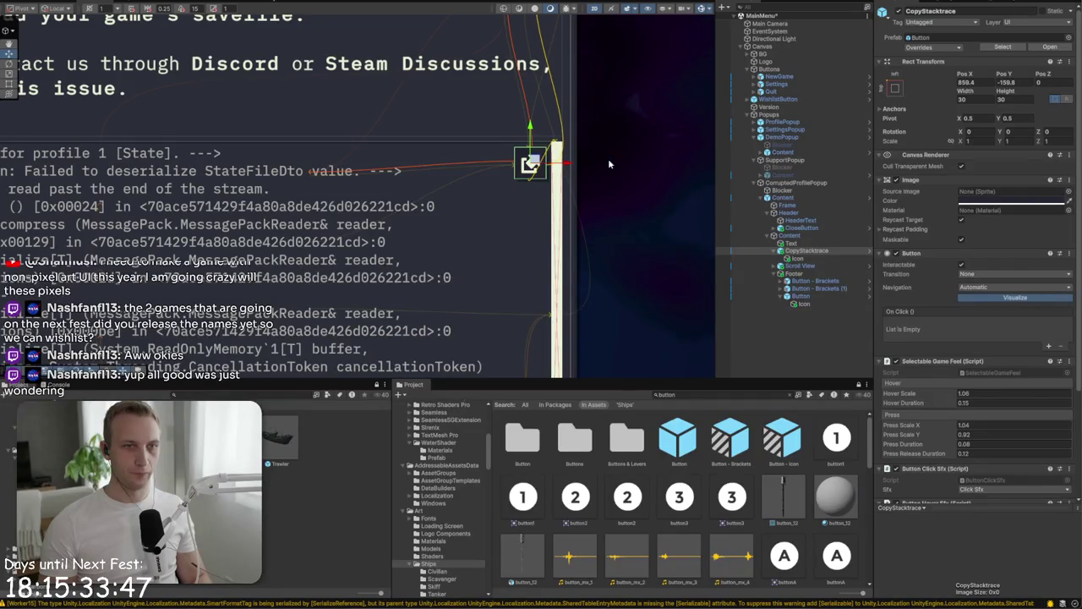
key(ctrl+p)
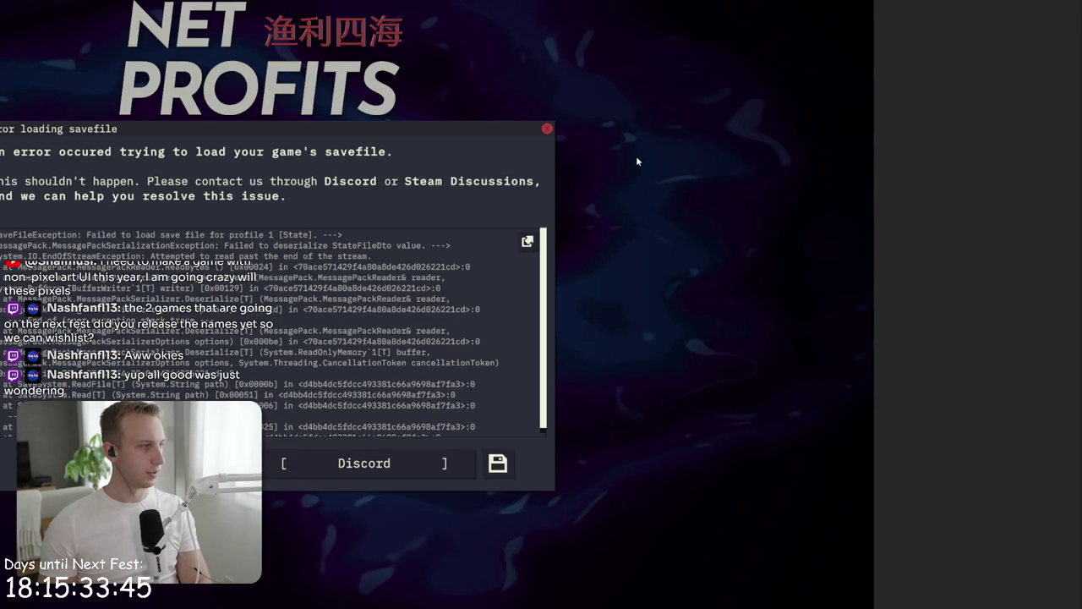
key(ctrl+p)
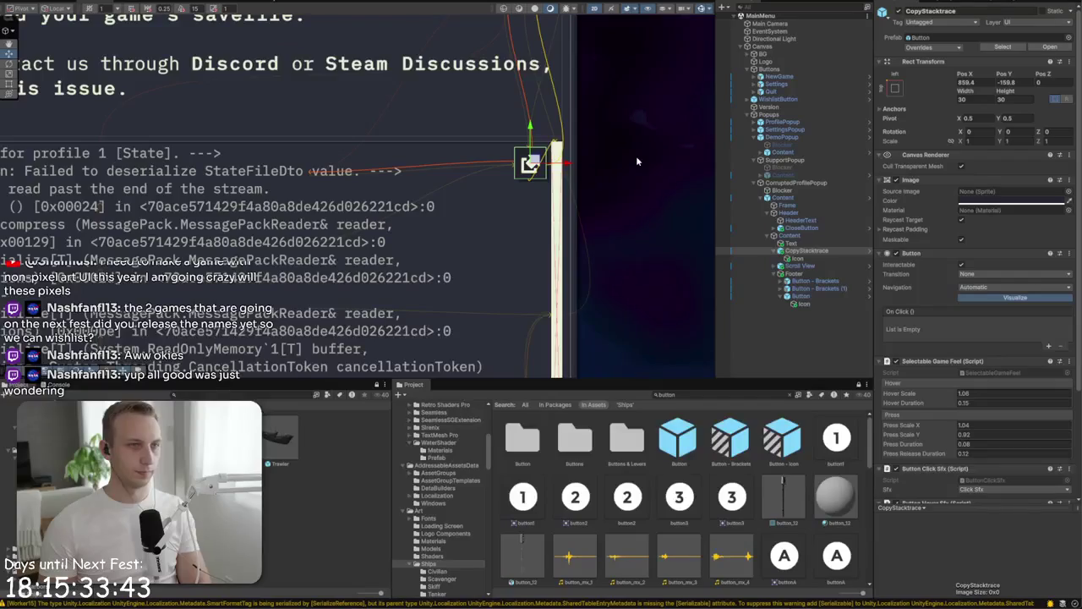
scroll(590, 167, up, 5)
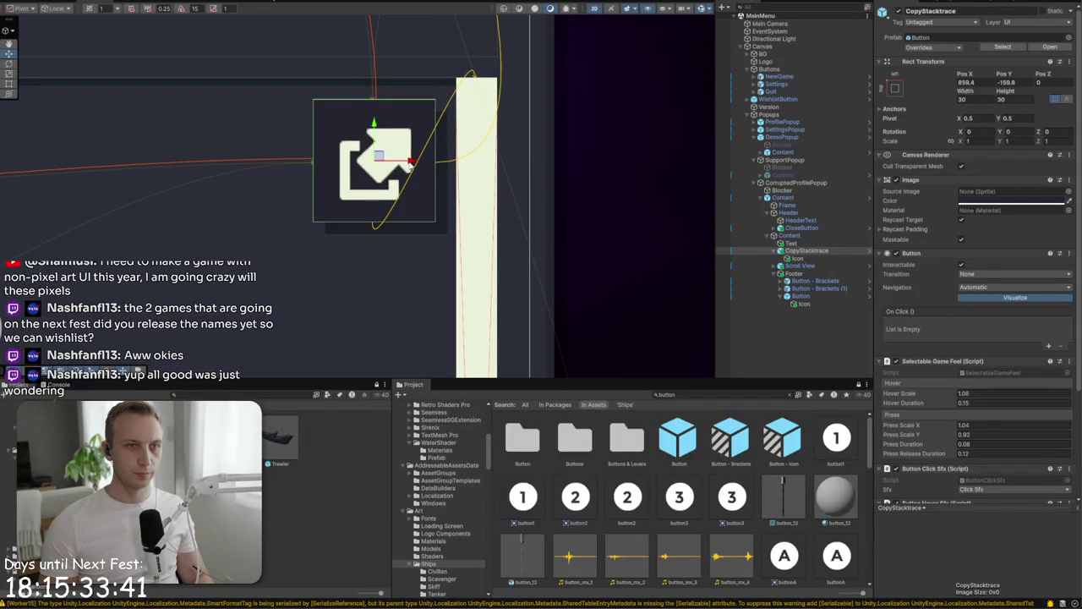
drag(411, 165, 412, 166)
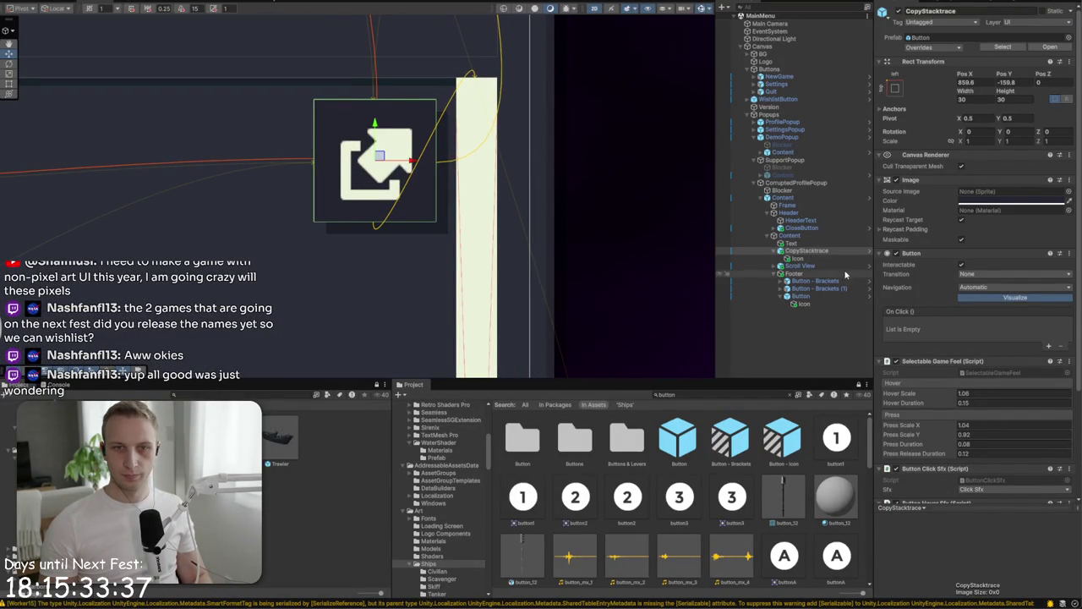
scroll(995, 238, down, 4)
- Review the button's Shadow colour and vertical offset settings
click(1048, 422)
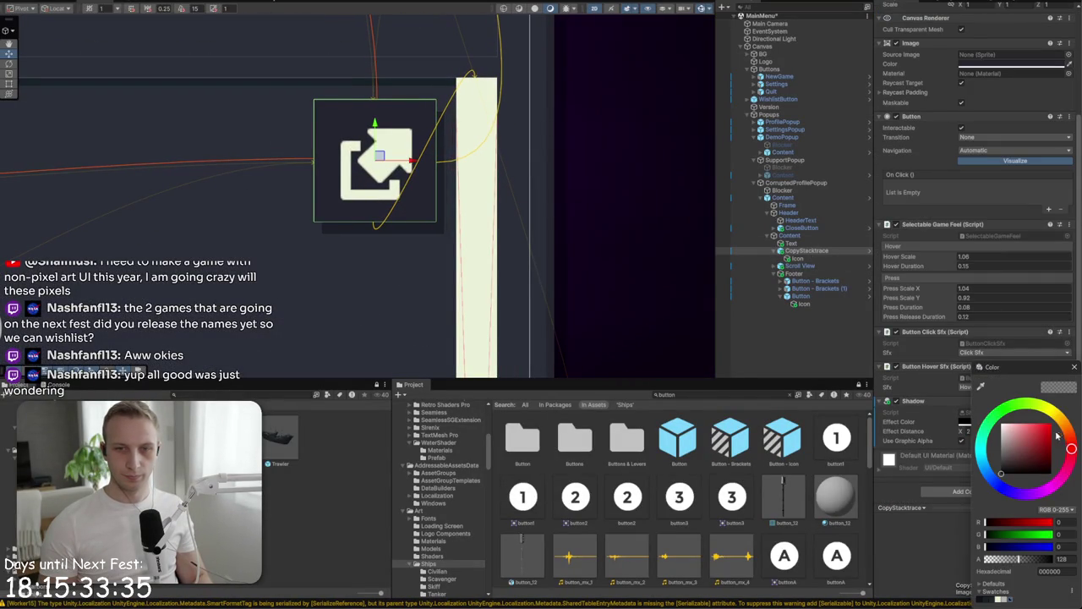
click(1073, 366)
click(1040, 431)
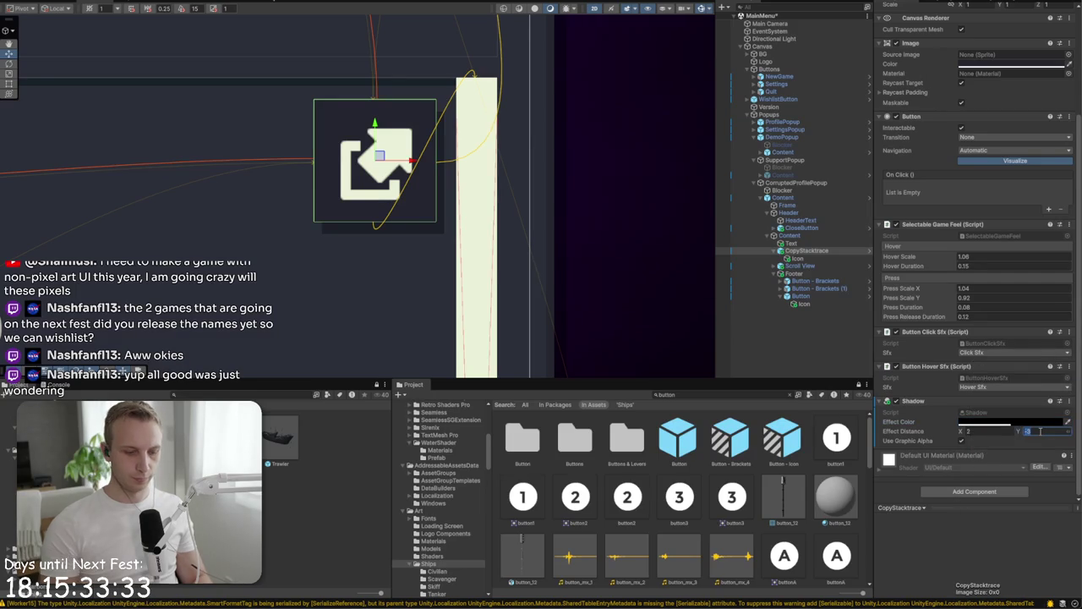
click(567, 278)
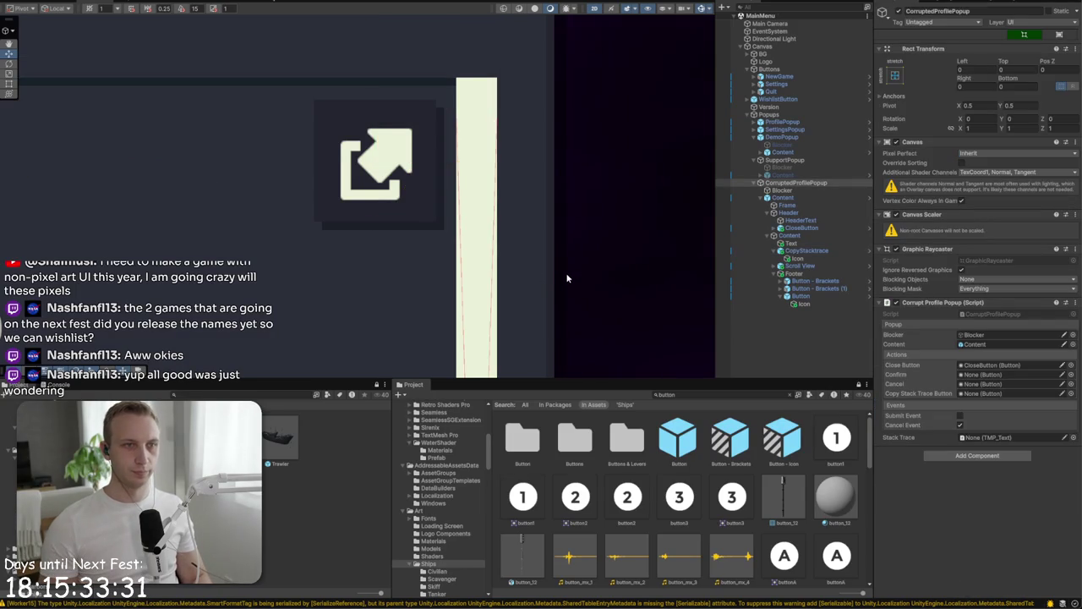
- Ping the DemoPopup prefab to open the Prefabs/UI/Popups folder
key(f)
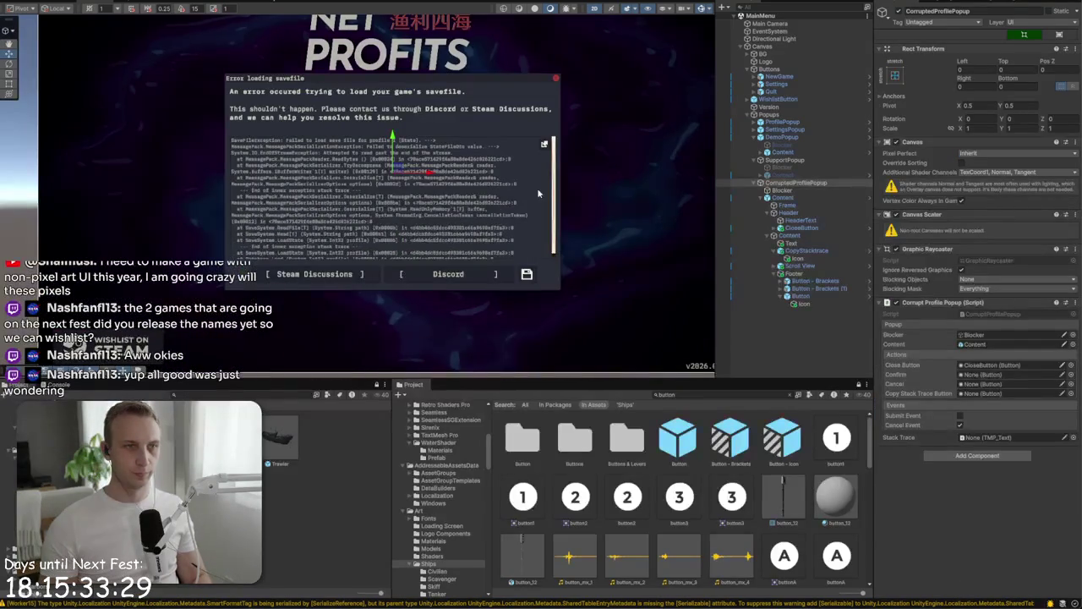
click(790, 183)
click(768, 197)
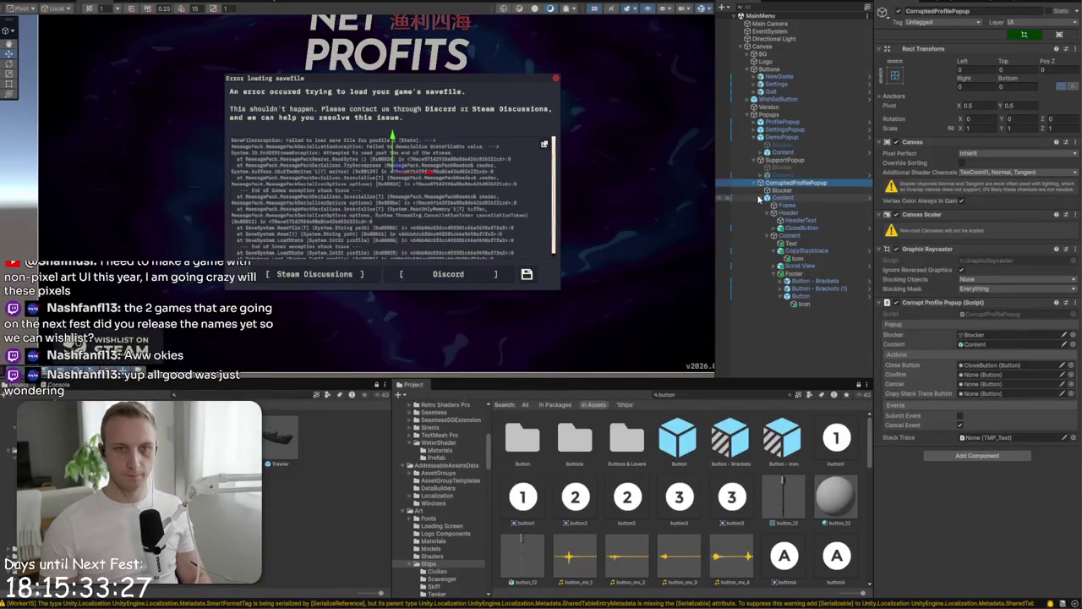
click(782, 137)
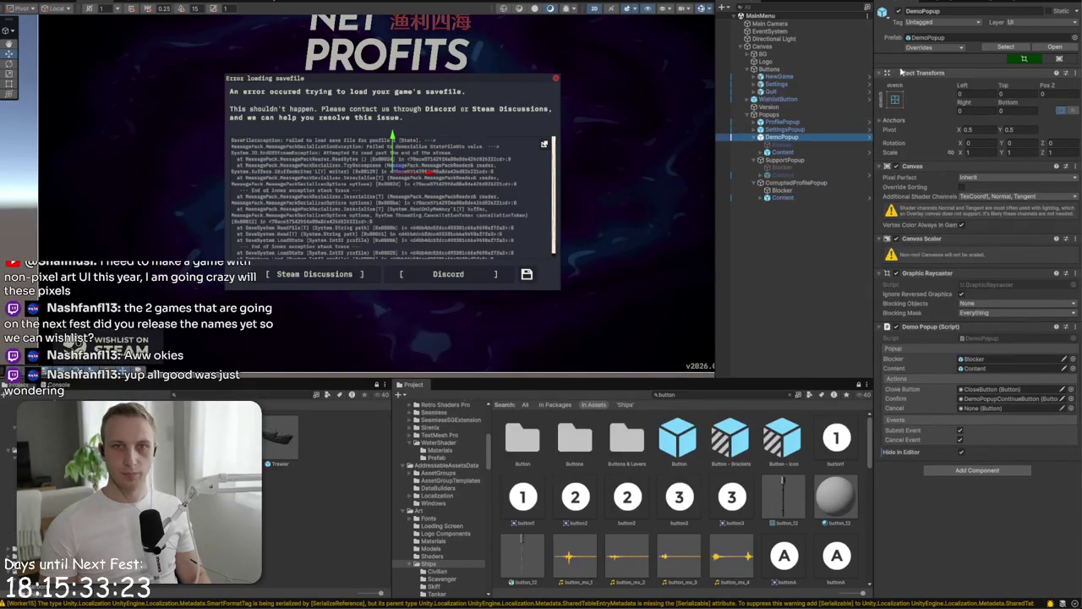
click(930, 38)
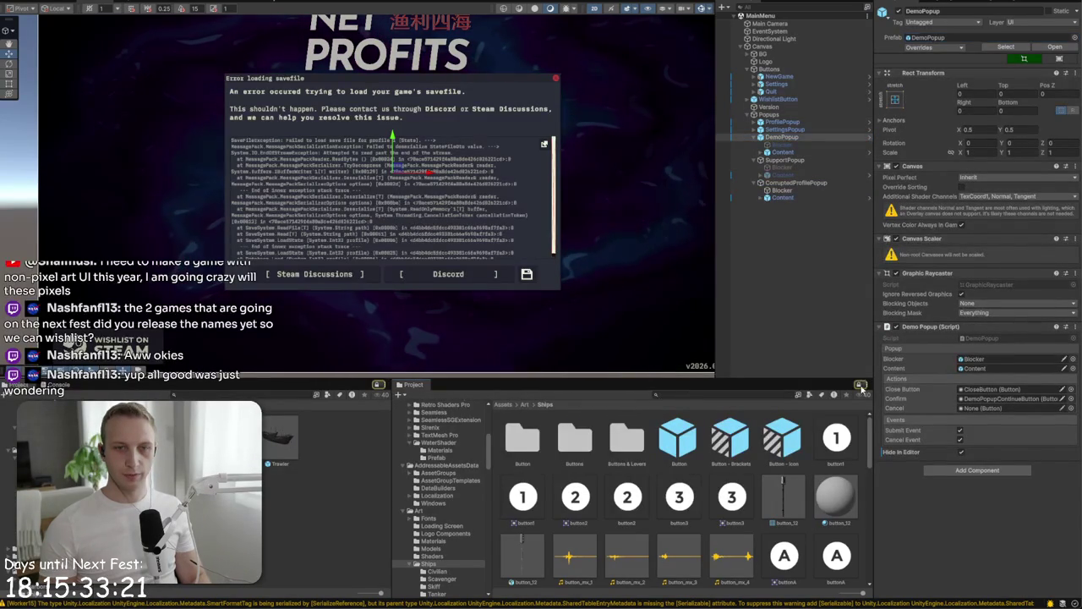
click(973, 36)
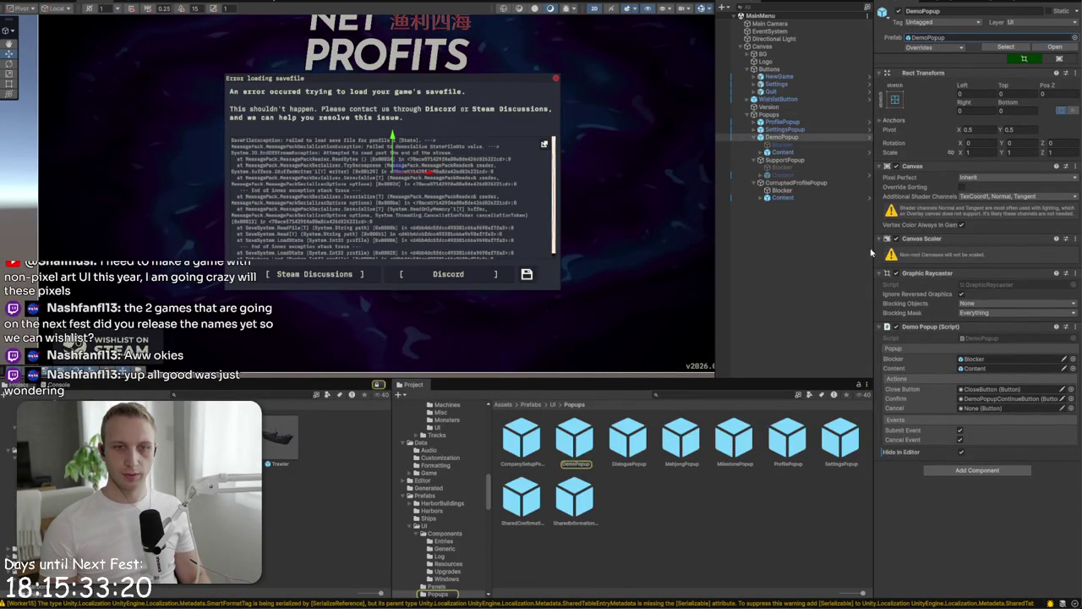
- Drag SupportPopup into the Popups folder as a new prefab, then select the error popup's body Text
click(794, 160)
drag(785, 161, 658, 534)
click(786, 184)
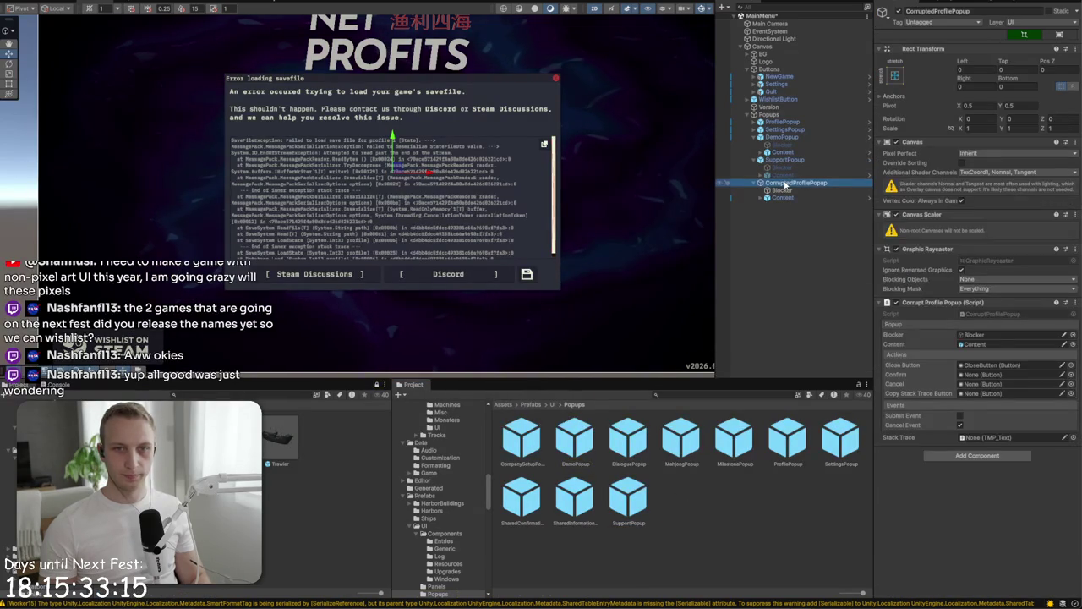
click(761, 198)
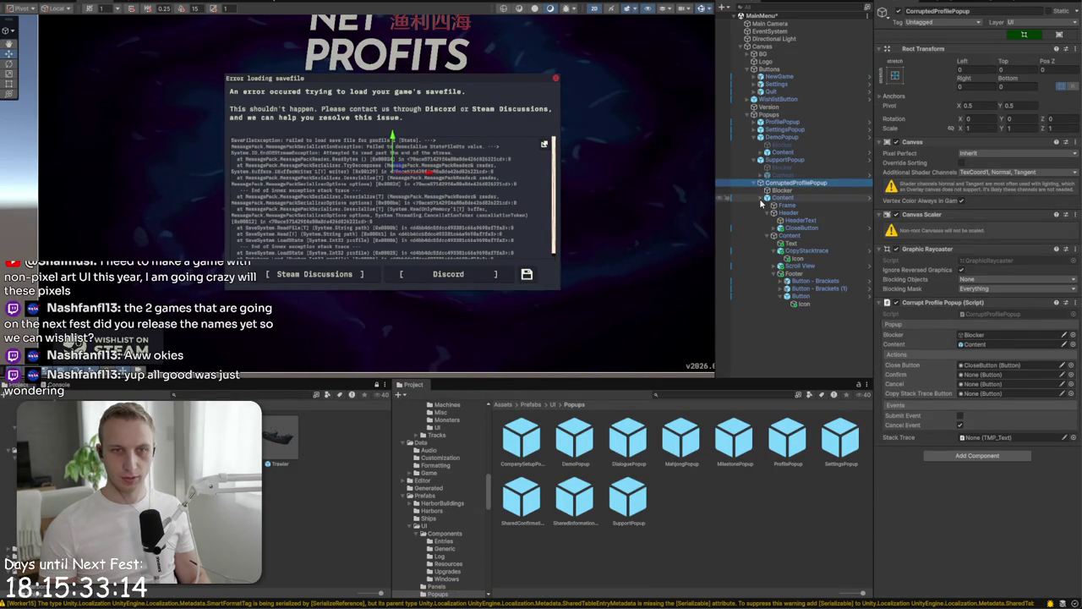
click(758, 243)
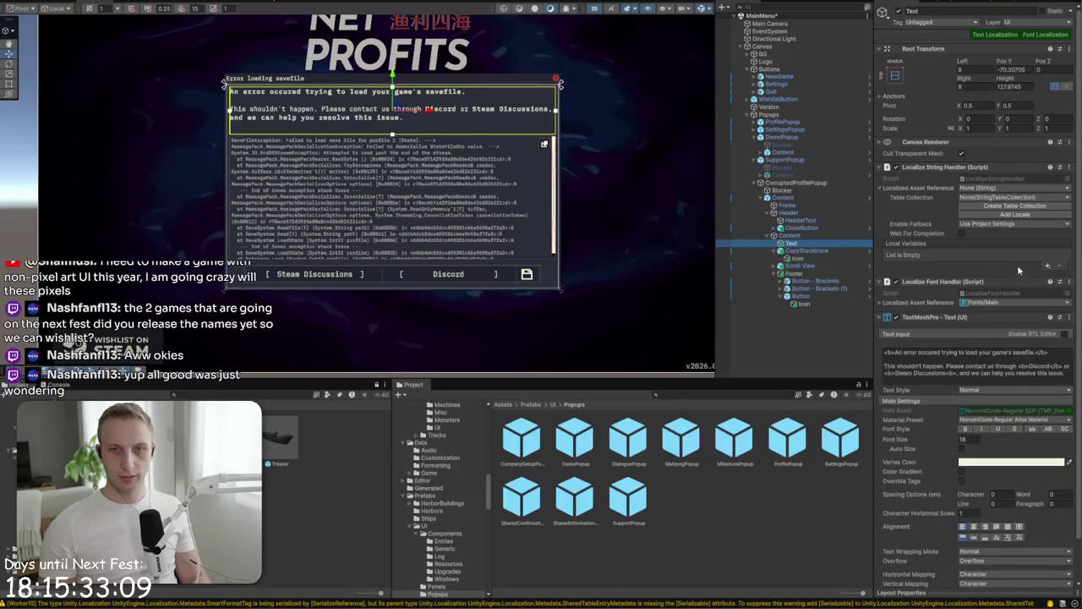
- Link the body text's Localize String Event to Generic/error_loading_save_body via a 'save' search
click(993, 190)
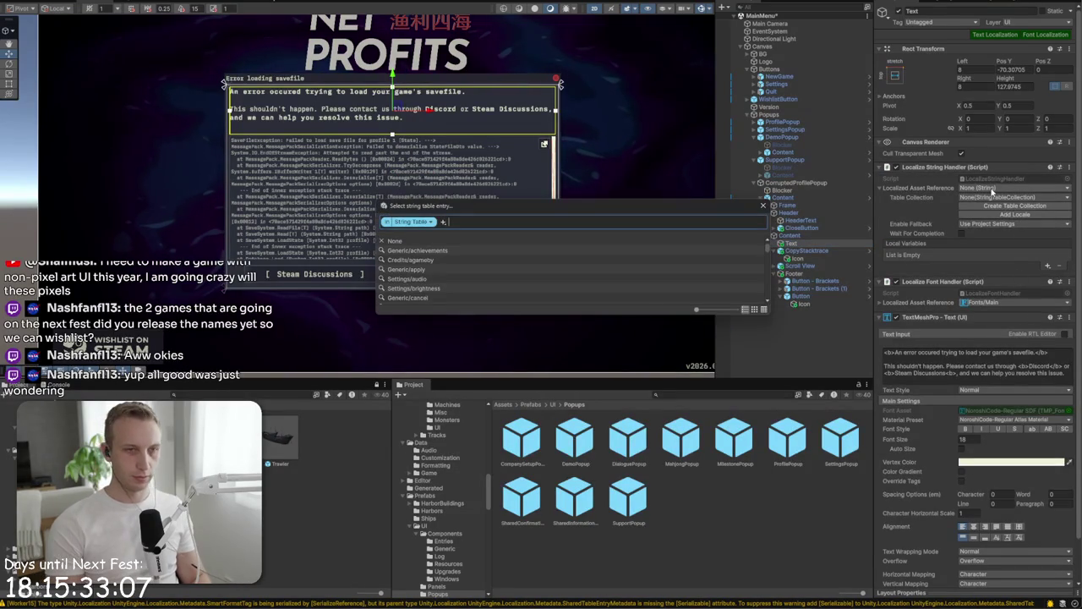
text(save)
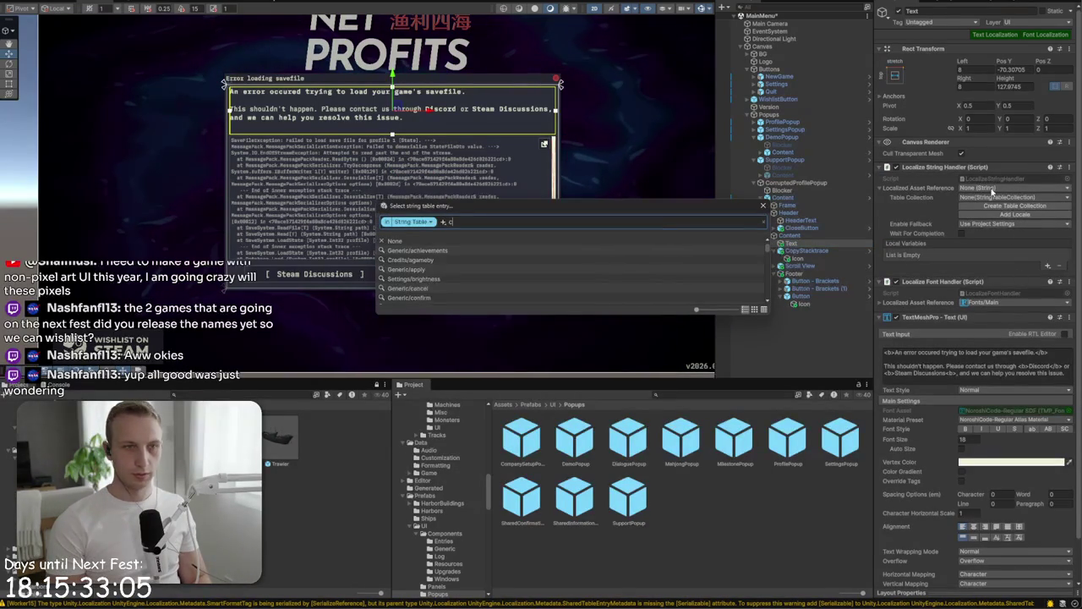
click(633, 250)
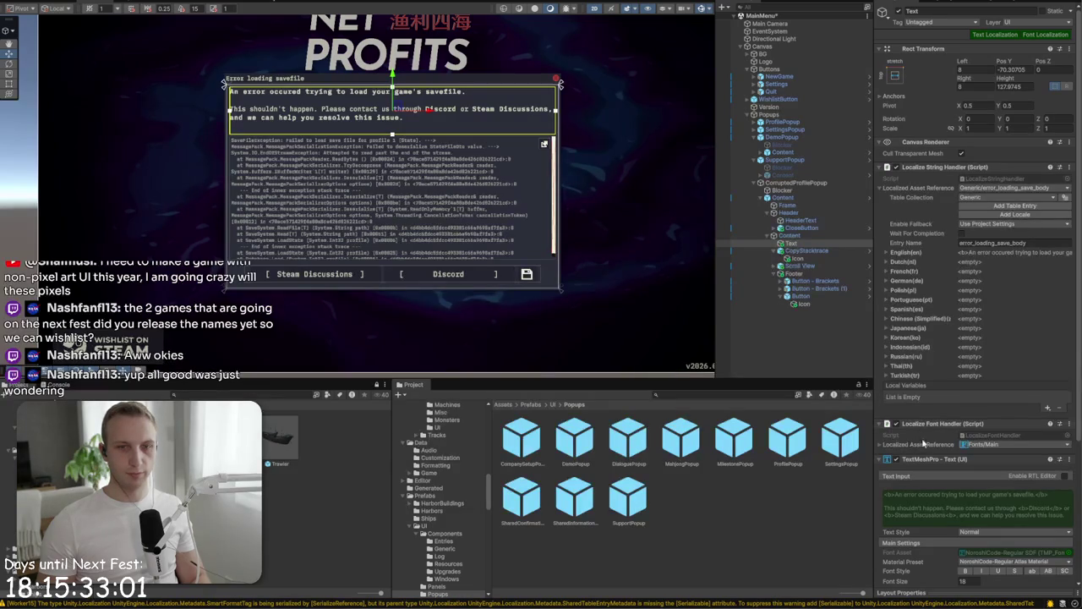
click(811, 258)
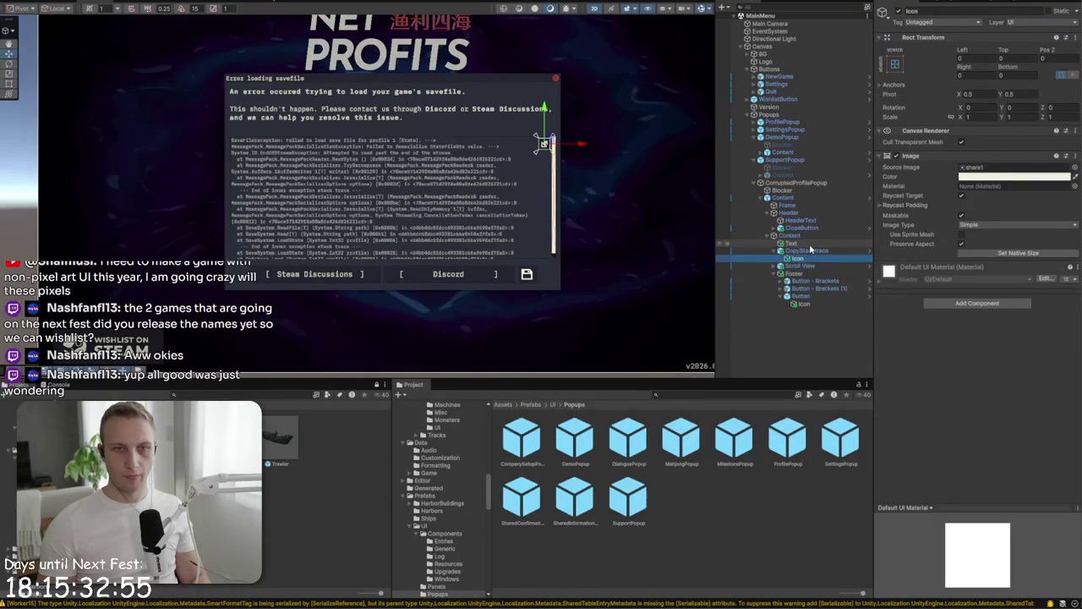
- Change the stack-trace Text (TMP) placeholder to read error_stracktrace
click(780, 265)
click(787, 273)
click(791, 288)
text(stacktr)
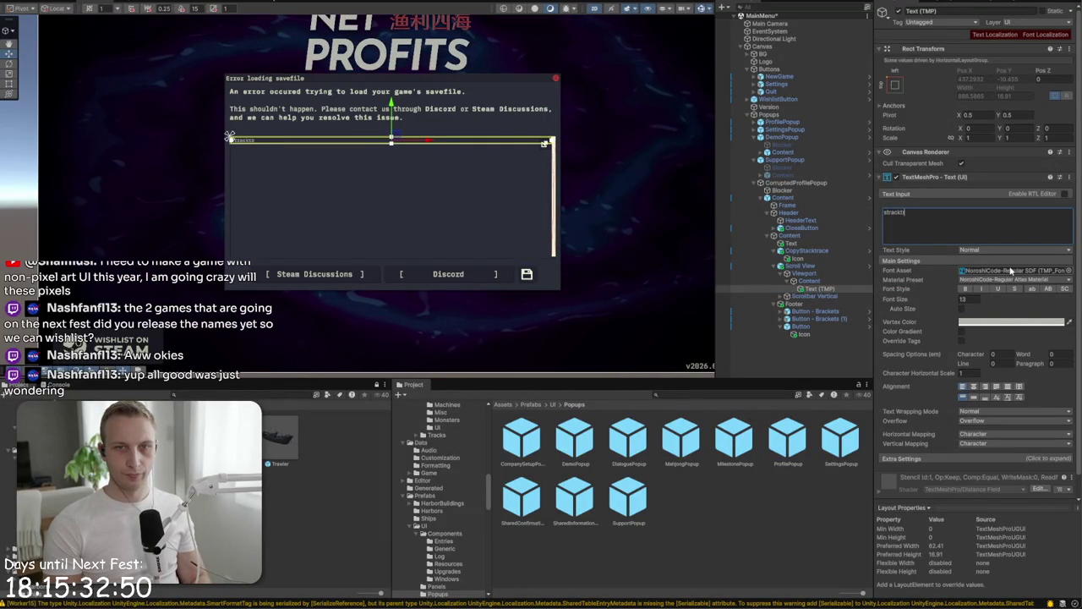
text(ace)
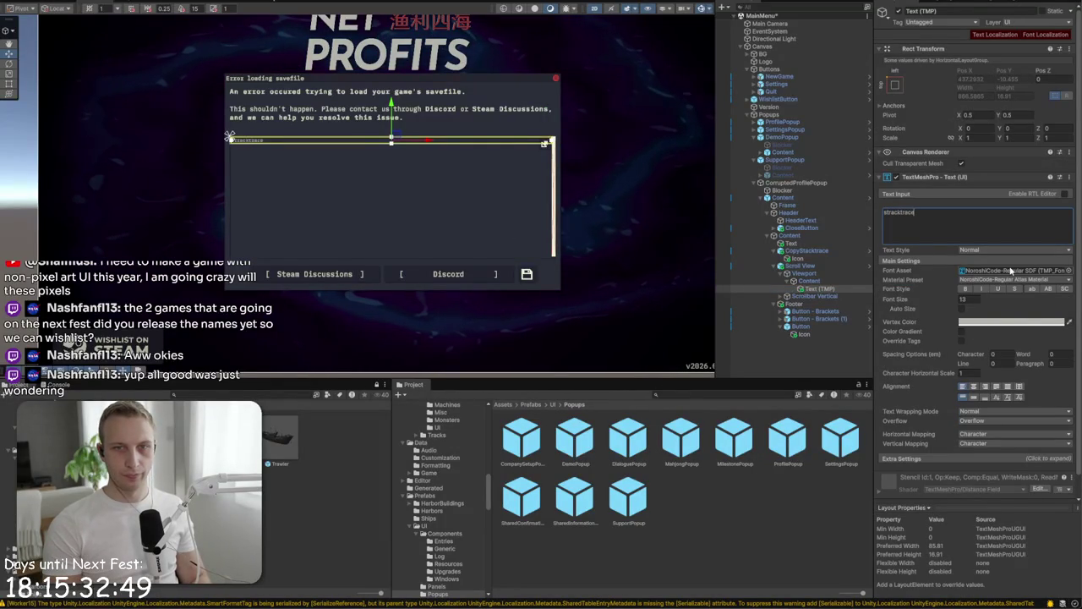
key(Home)
text(e)
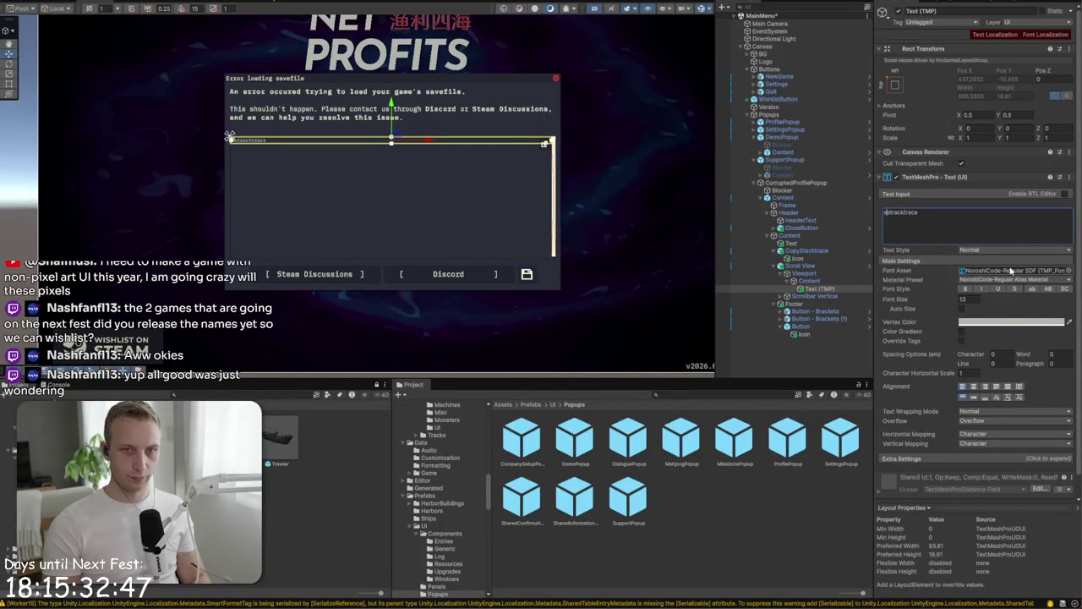
text(rror)
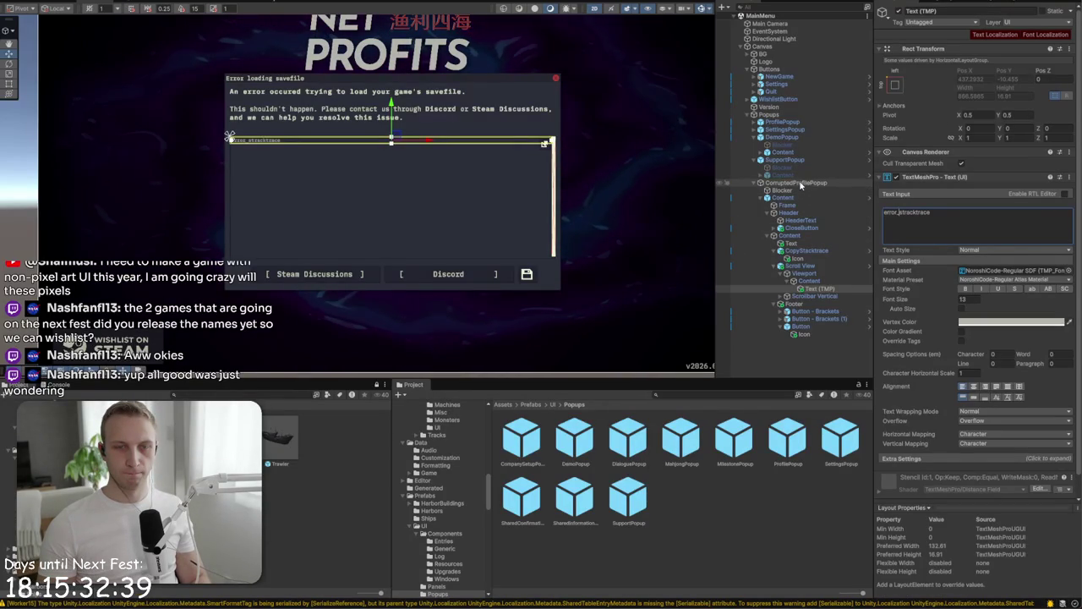
click(799, 183)
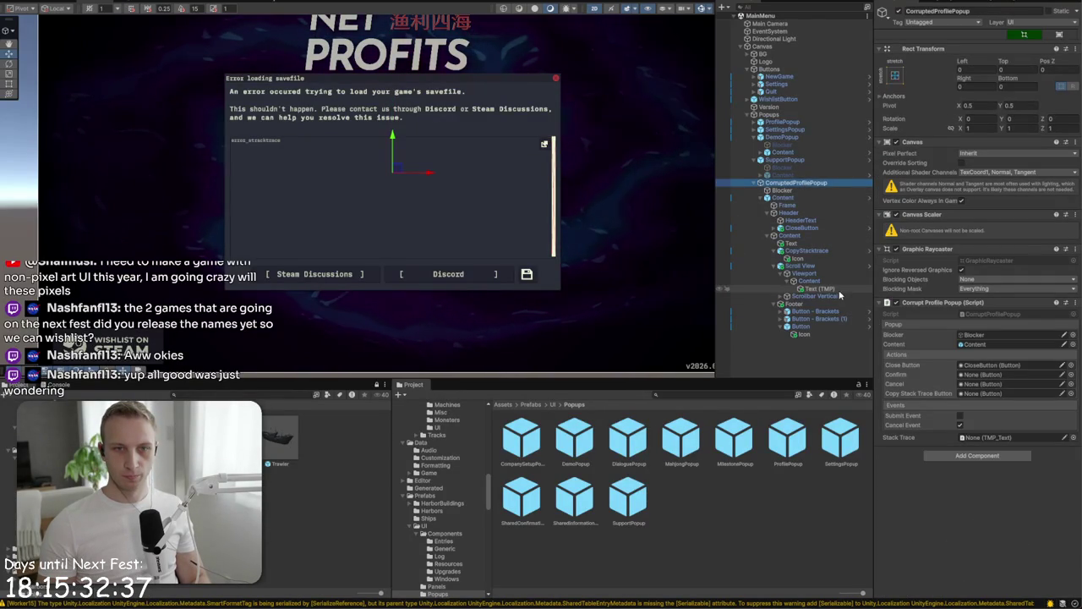
- Assign the stack-trace text to the Stack Trace field and rename it Stacktrace
click(821, 289)
drag(876, 332, 1014, 437)
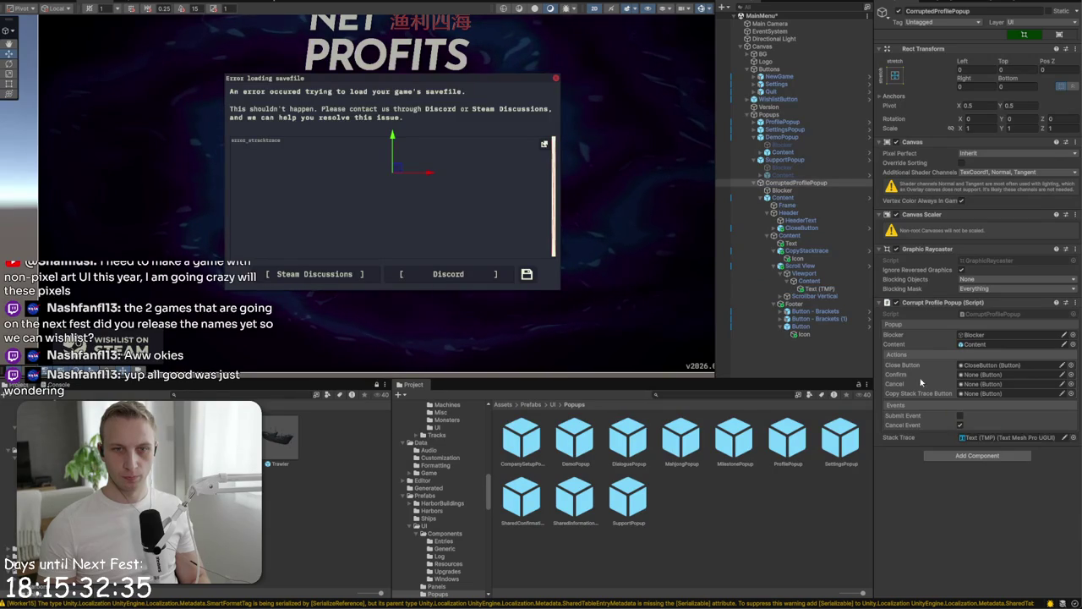
click(795, 289)
click(918, 10)
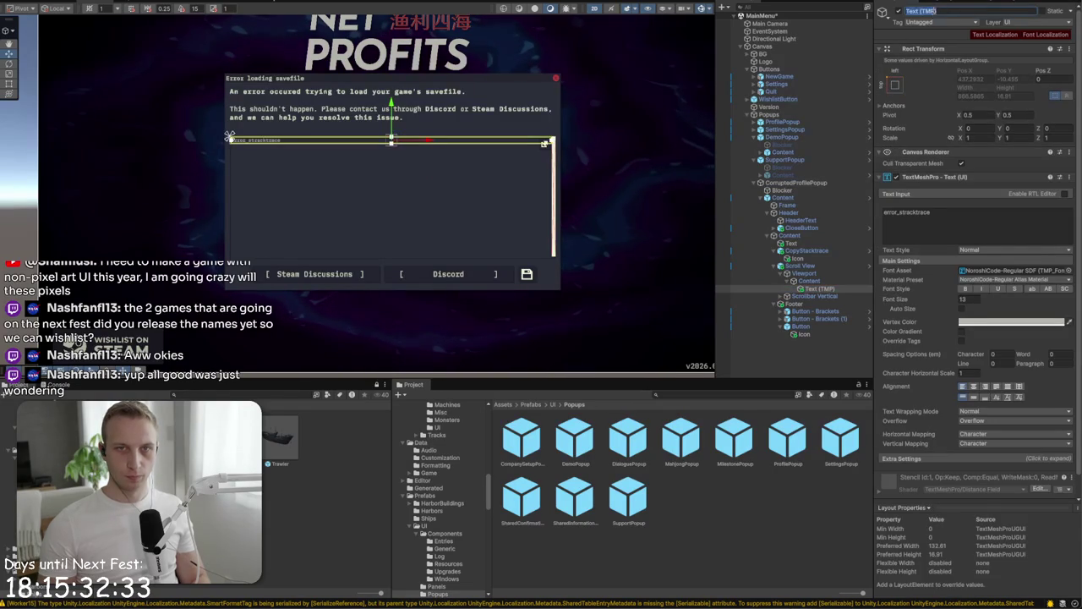
text(Stacktrac)
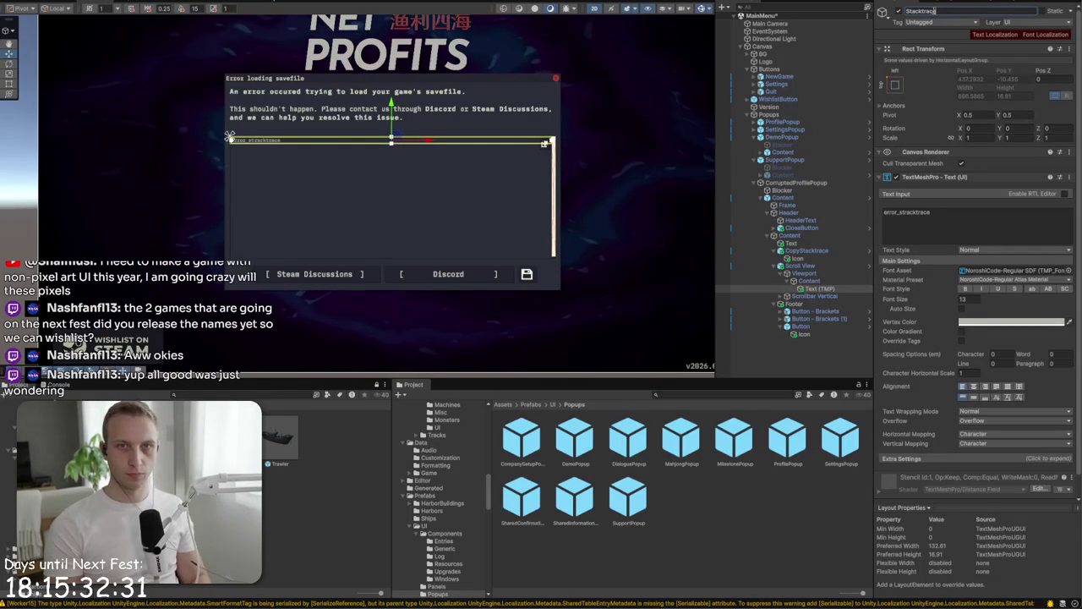
text(e)
key(Return)
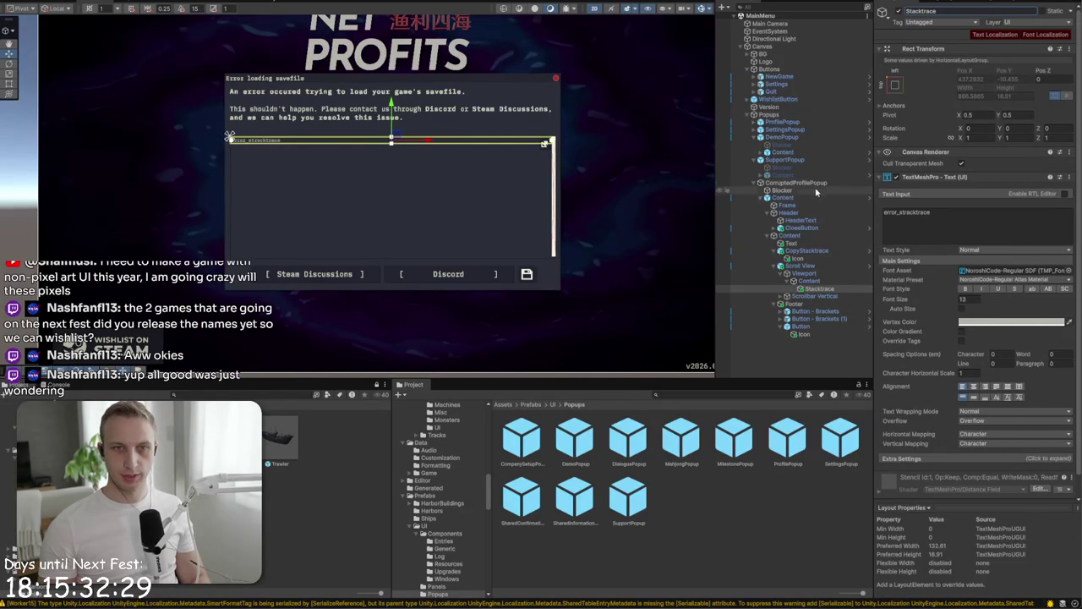
- Assign CopyStacktrace to Copy Stack Trace Button and save CorruptedProfilePopup as a Popups prefab
click(812, 183)
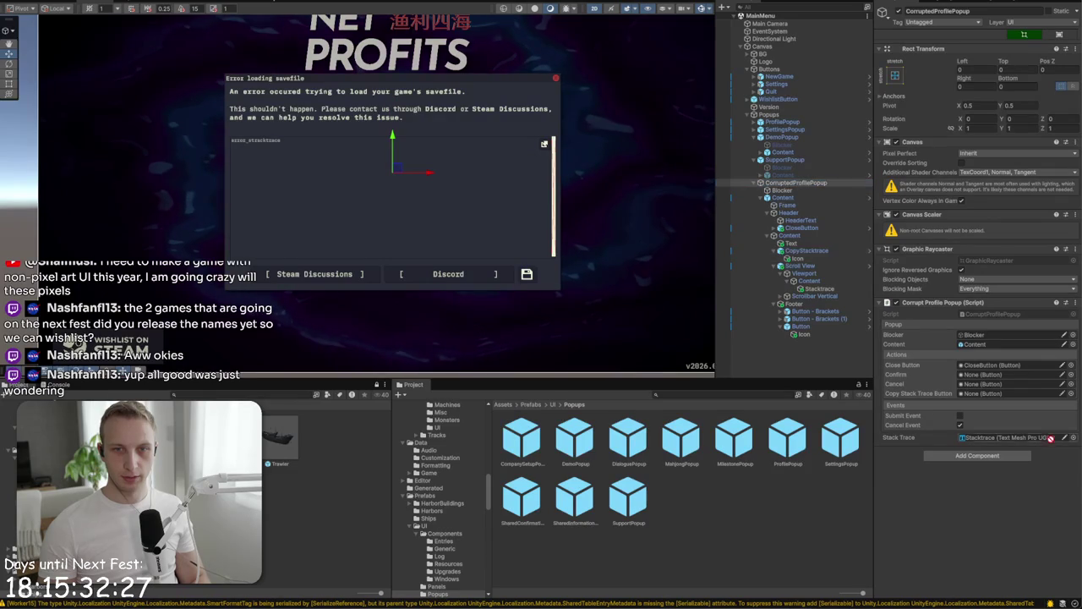
mouse_move(1051, 437)
mouse_down()
mouse_move(1006, 385)
mouse_move(1000, 394)
mouse_up()
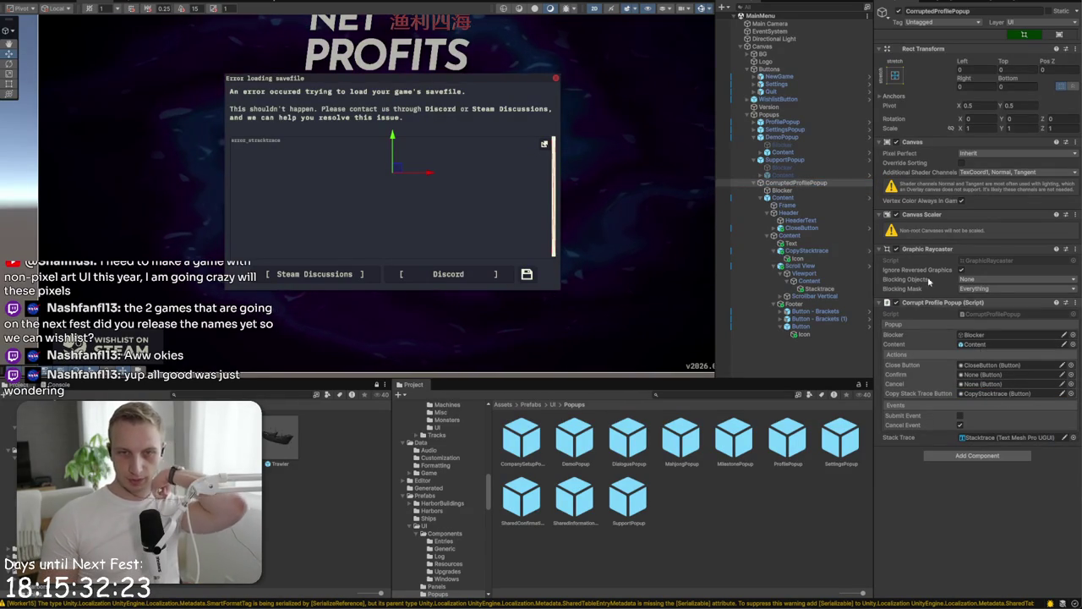
click(795, 183)
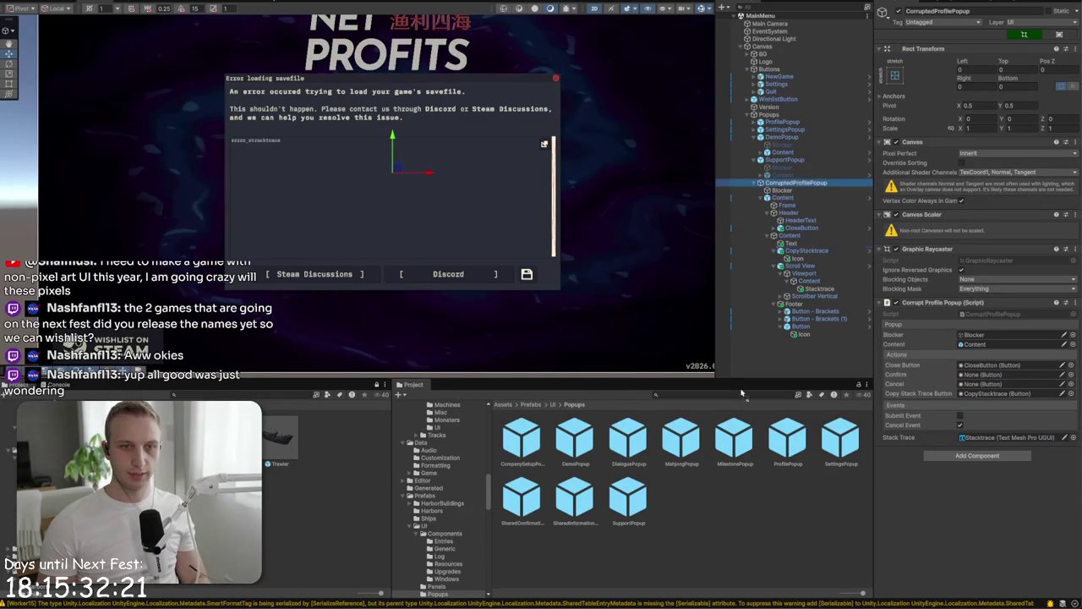
drag(741, 393, 735, 448)
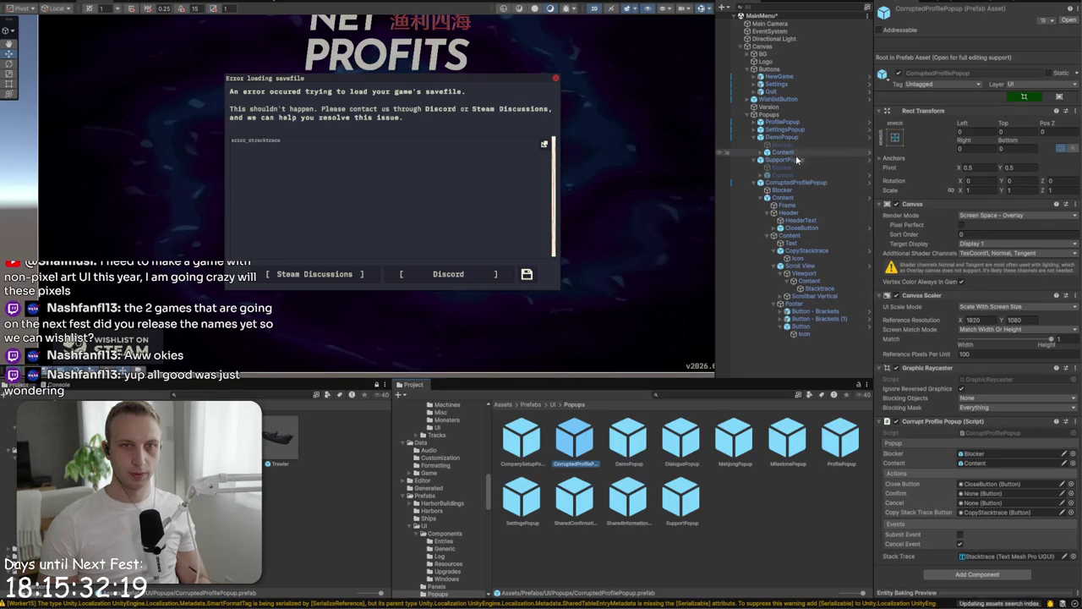
- Add a Navigate Save Folder component to the footer Button of CorruptedProfilePopup
click(794, 160)
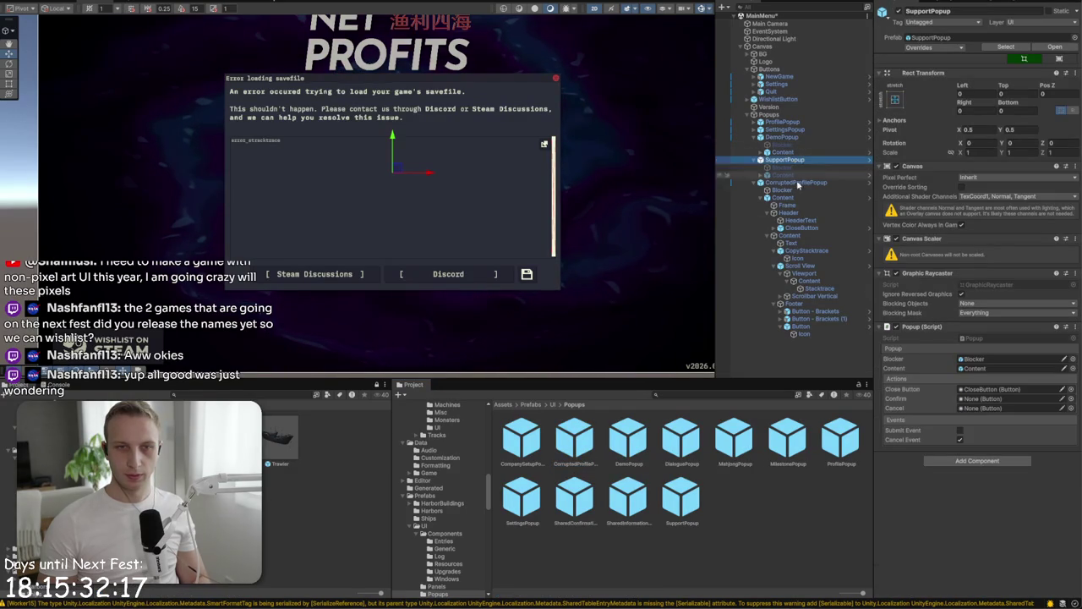
click(800, 325)
scroll(972, 397, down, 5)
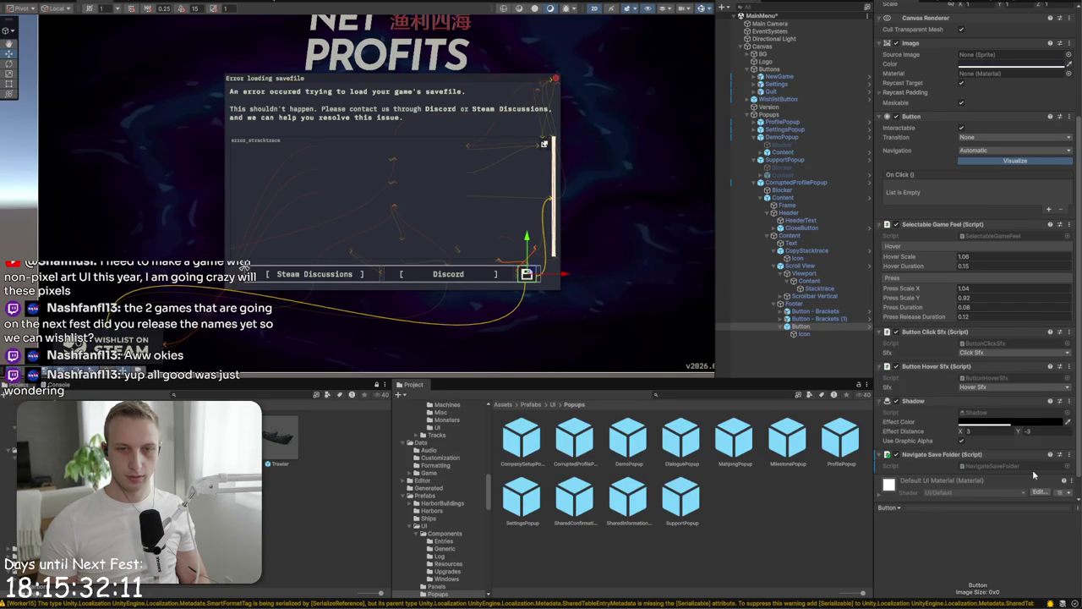
click(974, 495)
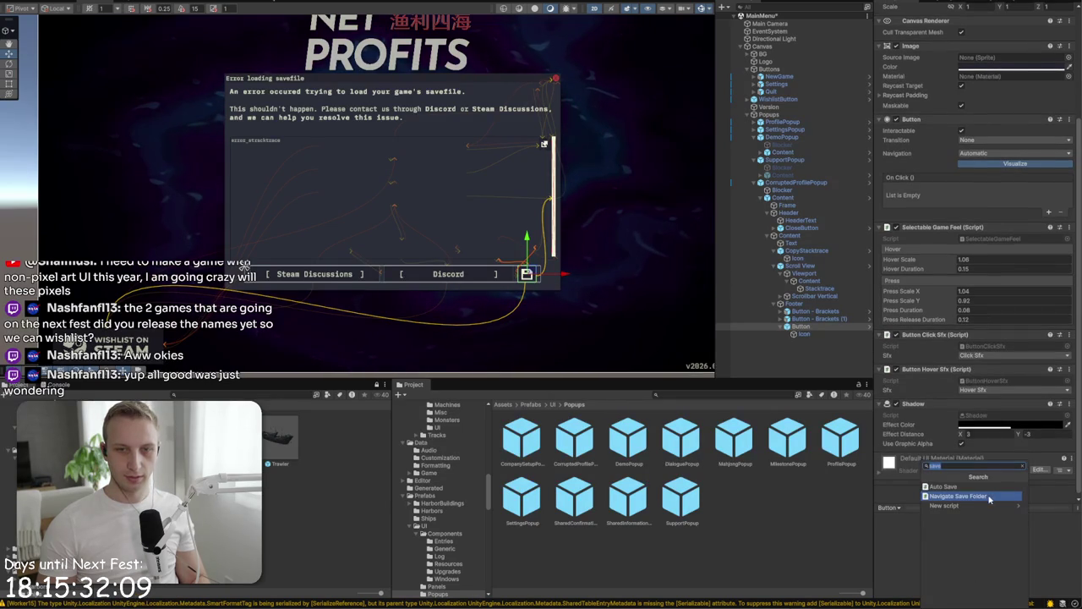
click(985, 500)
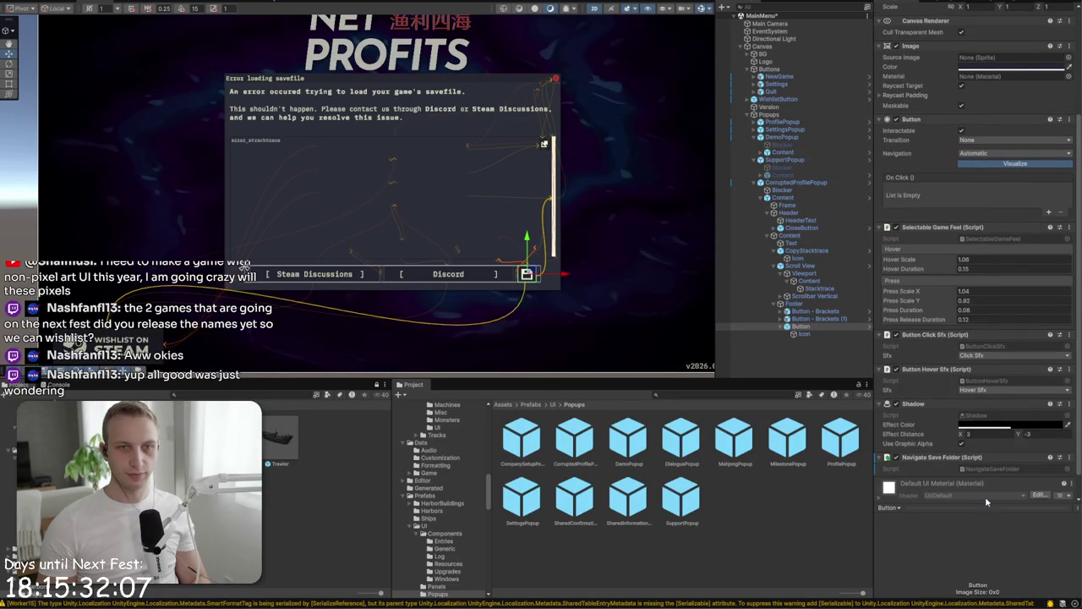
click(780, 183)
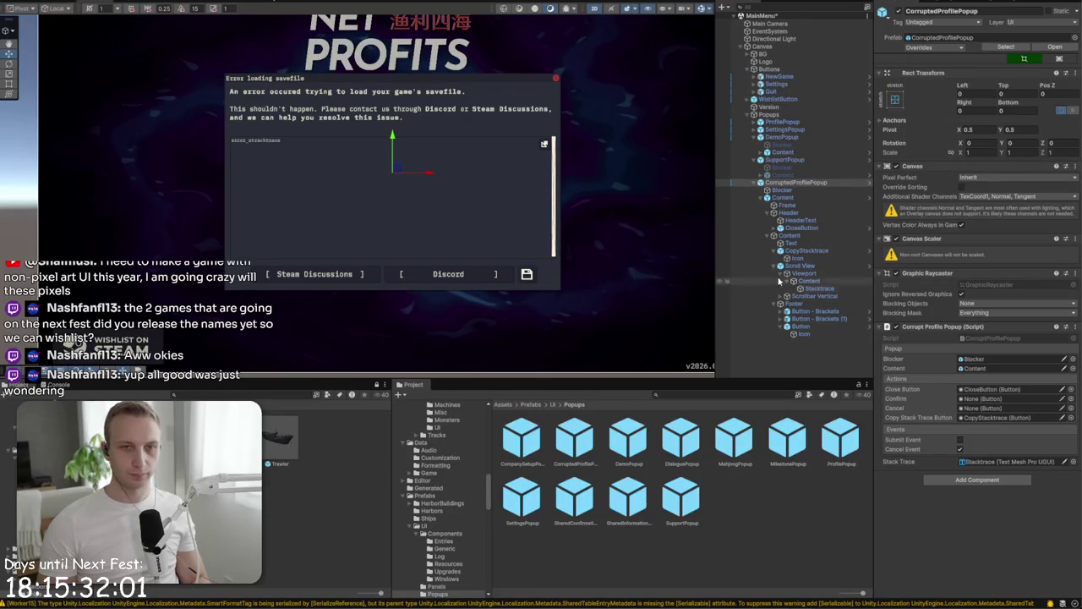
- Add a Navigate Save Folder component to the support popup's Button - Brackets (1)
click(785, 160)
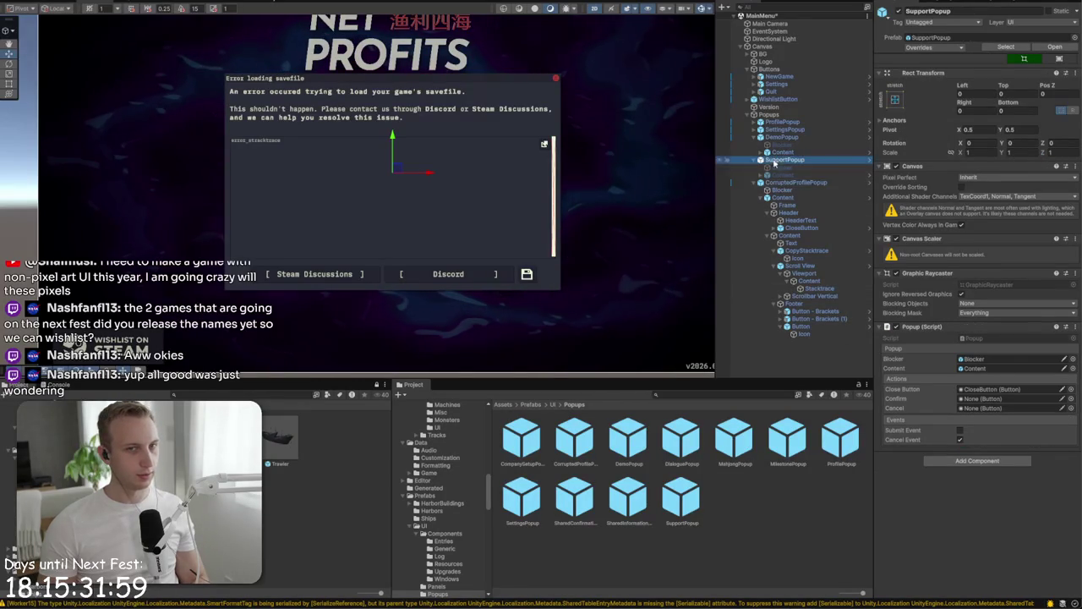
click(762, 175)
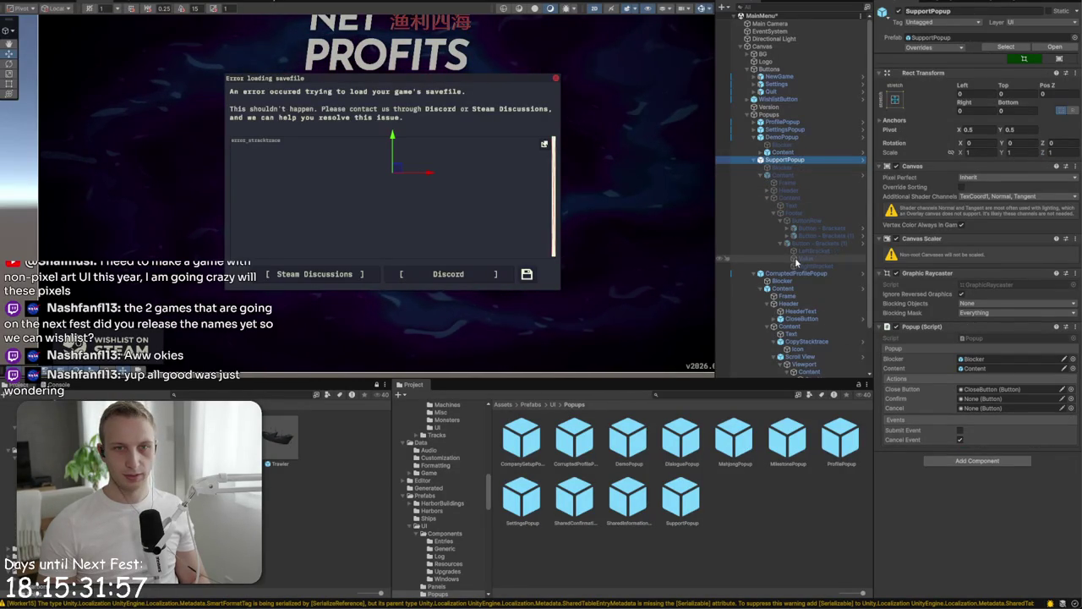
click(796, 262)
click(811, 242)
scroll(967, 496, down, 10)
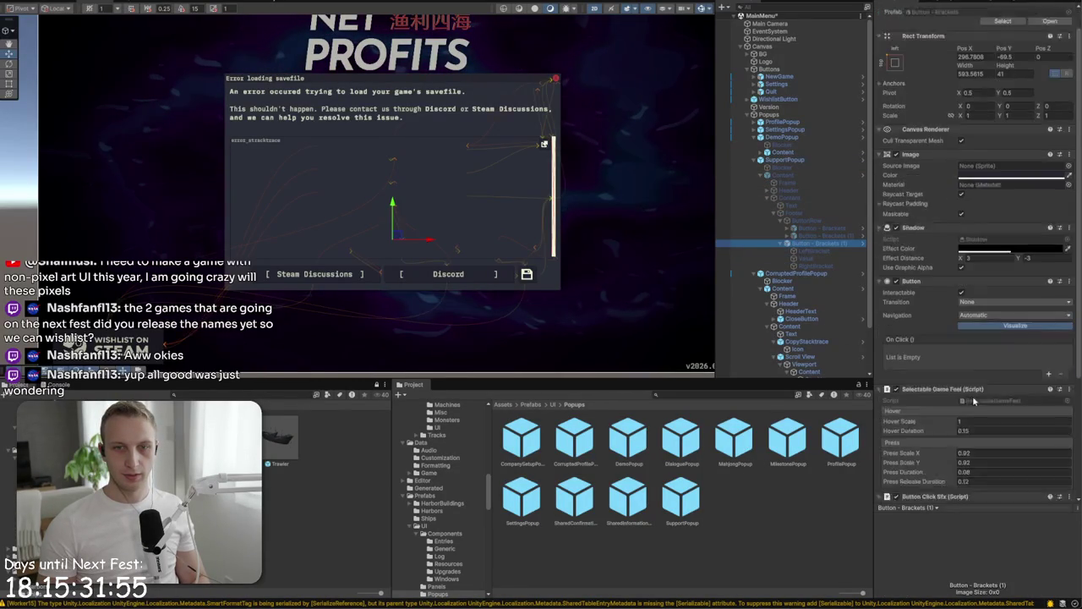
click(967, 495)
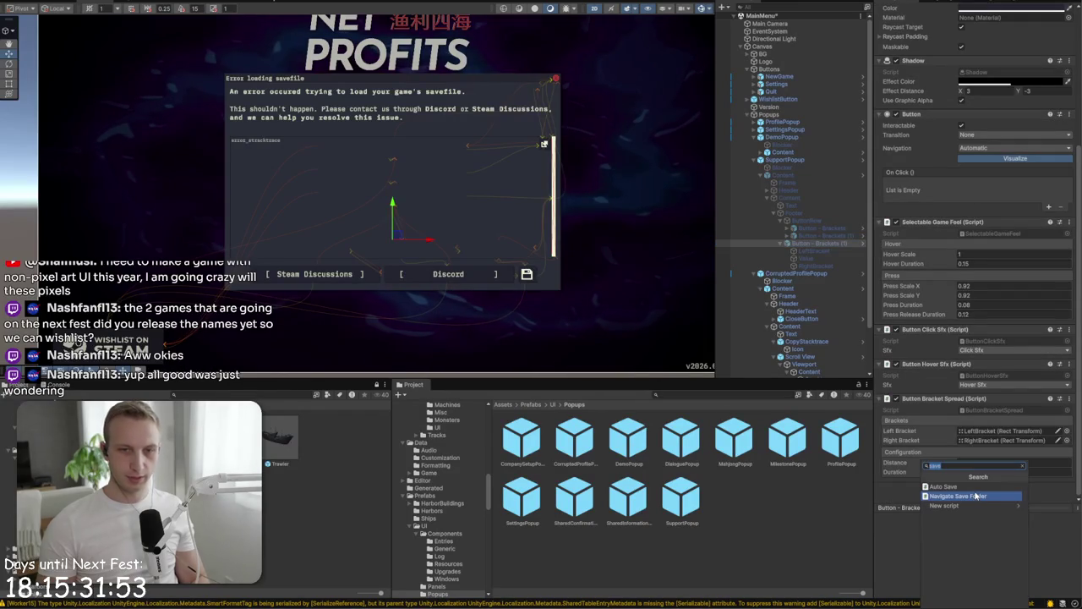
click(973, 496)
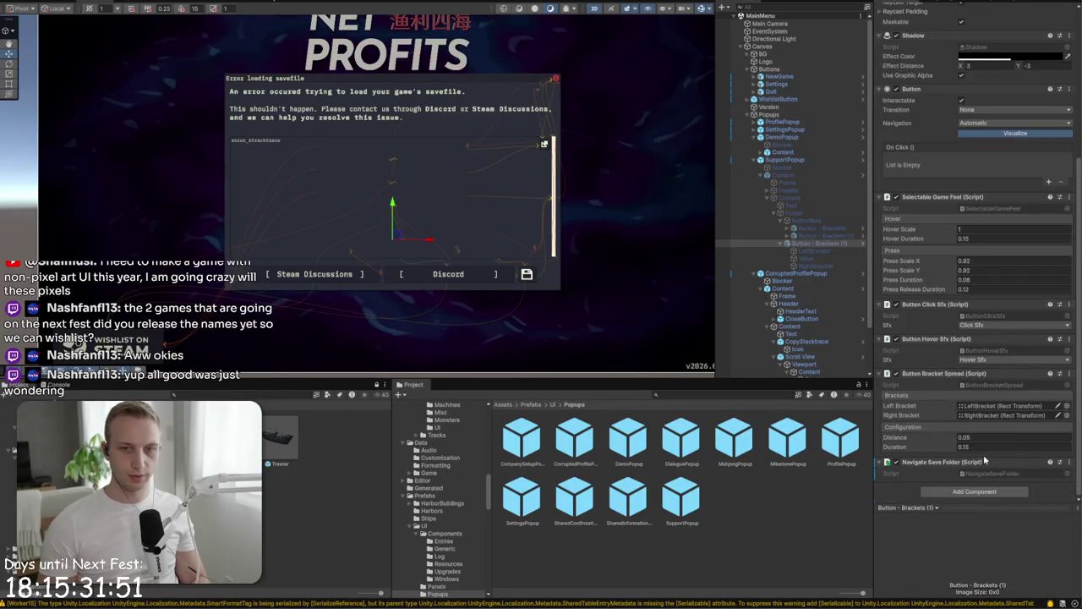
- Apply all prefab overrides to SupportPopup
click(837, 160)
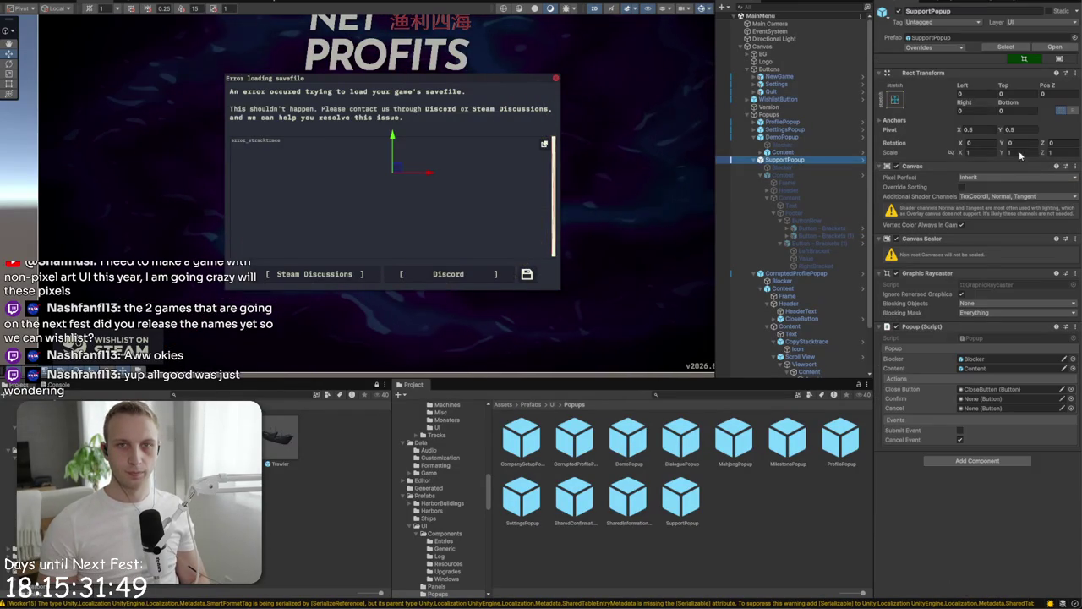
click(953, 48)
click(1003, 137)
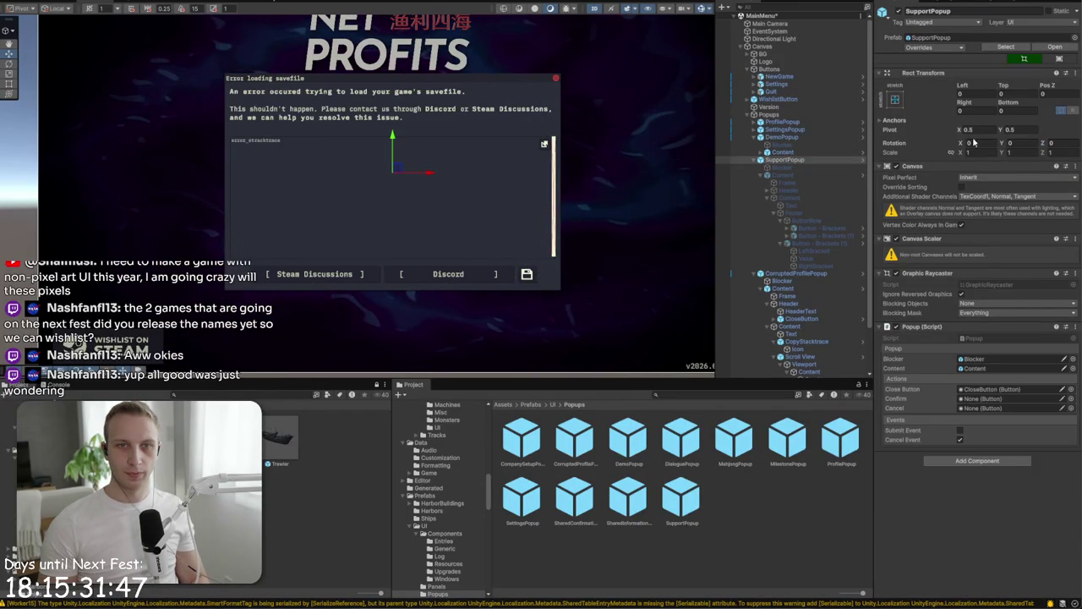
- Search components for 'link' and 'url' on Button - Brackets, add nothing, and switch to GitHub Desktop
click(815, 228)
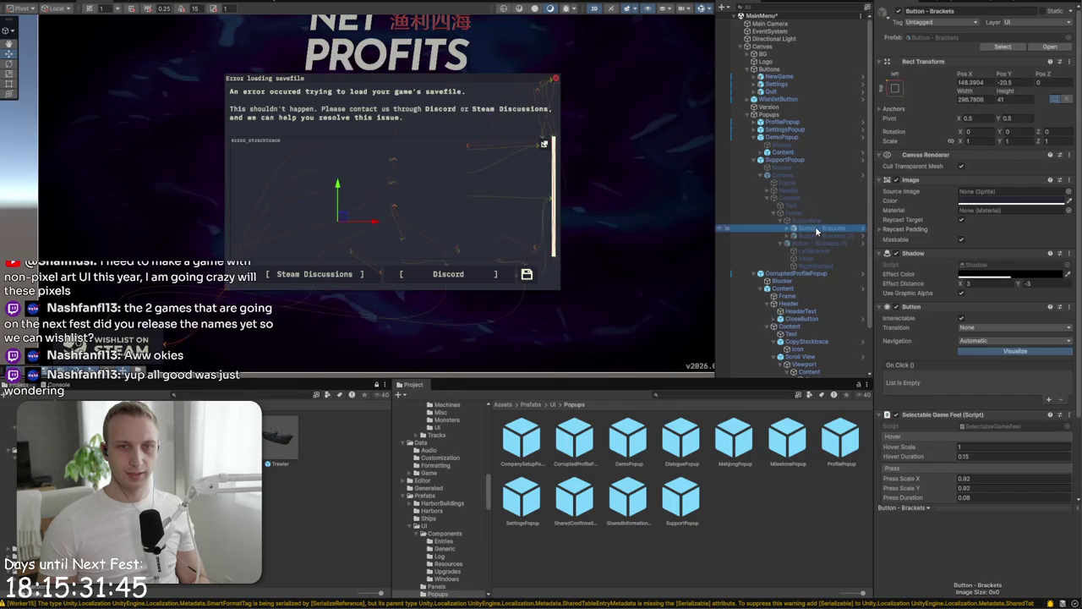
scroll(990, 427, down, 5)
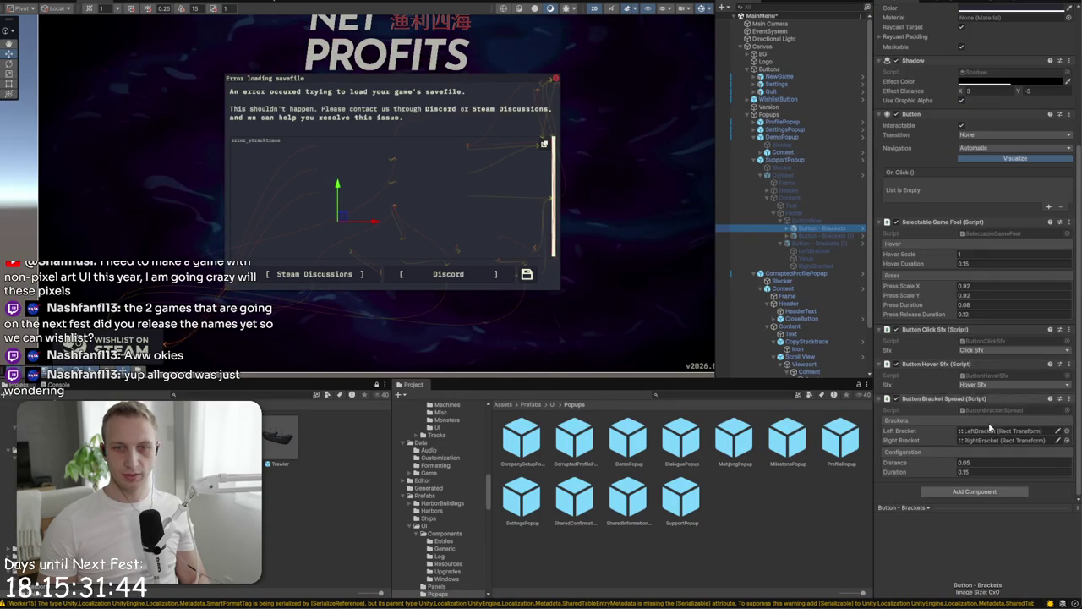
click(988, 495)
text(link)
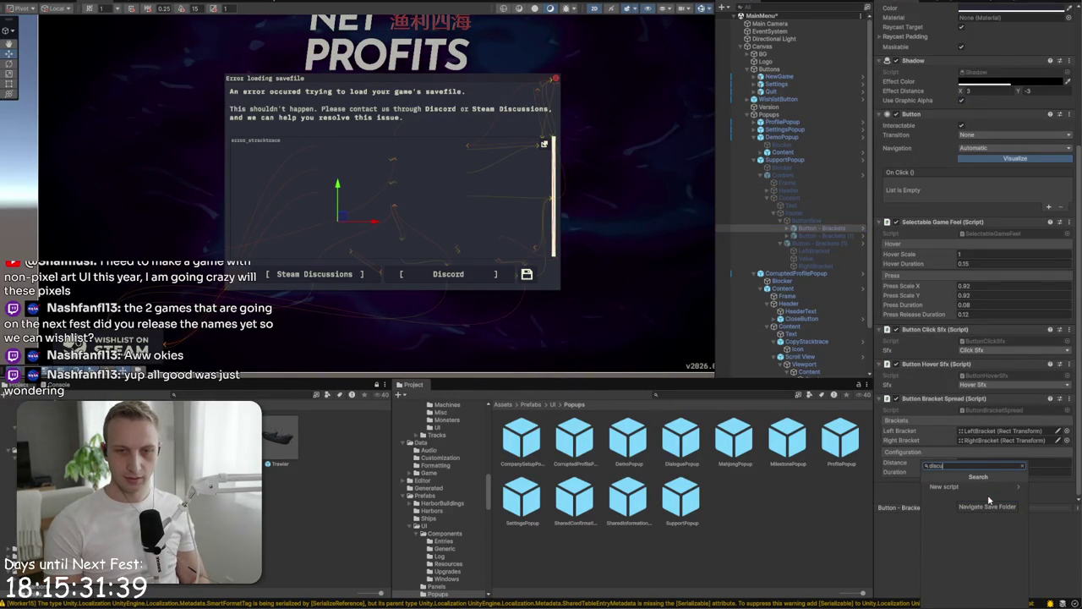
key(BackSpace)
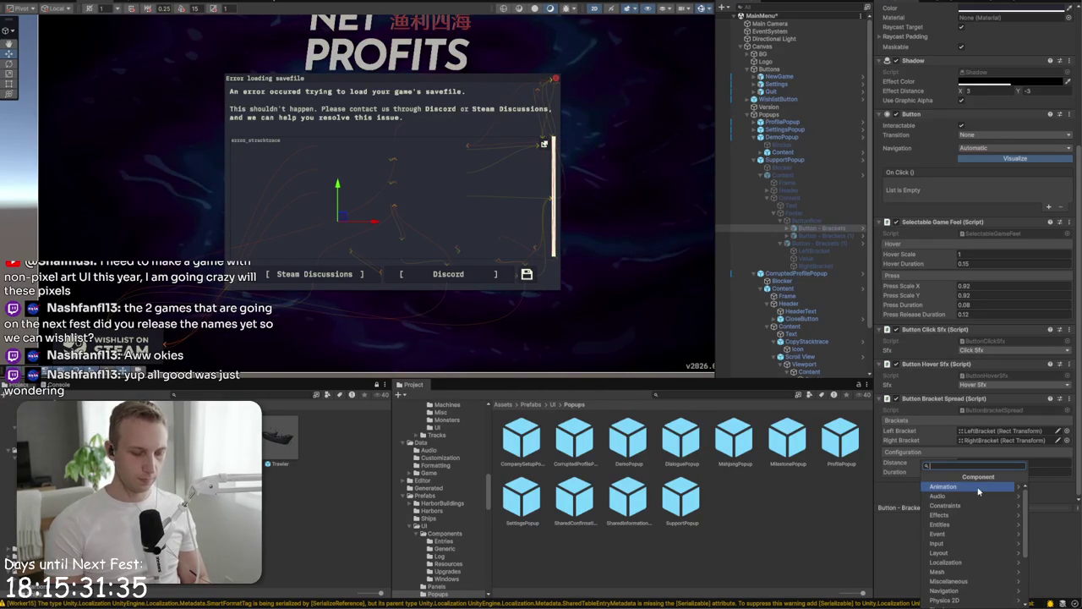
text(url)
key(BackSpace)
key(BackSpace)
key(BackSpace)
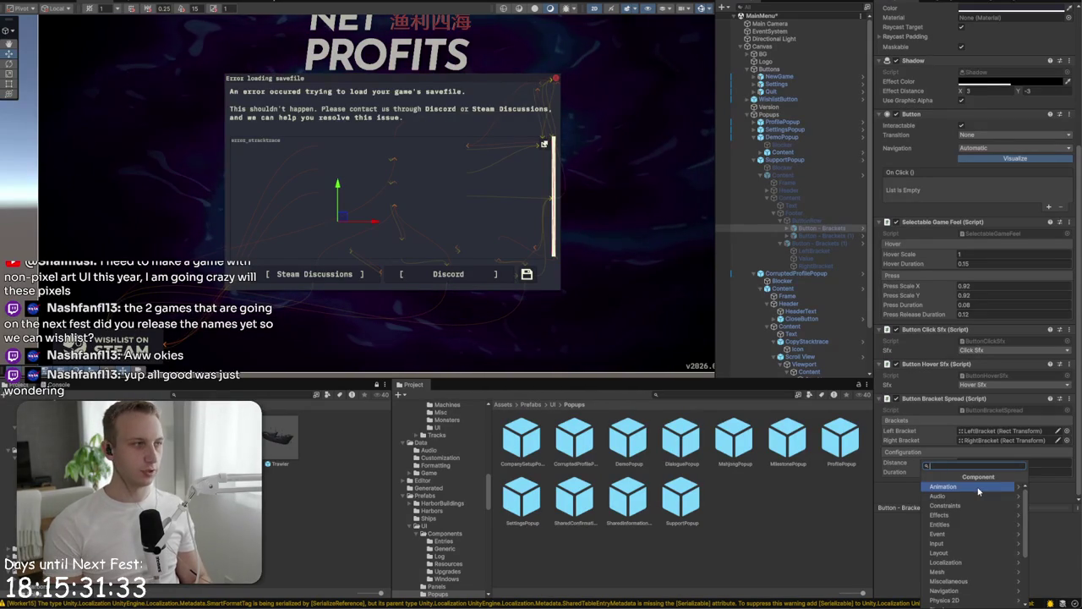
key(Escape)
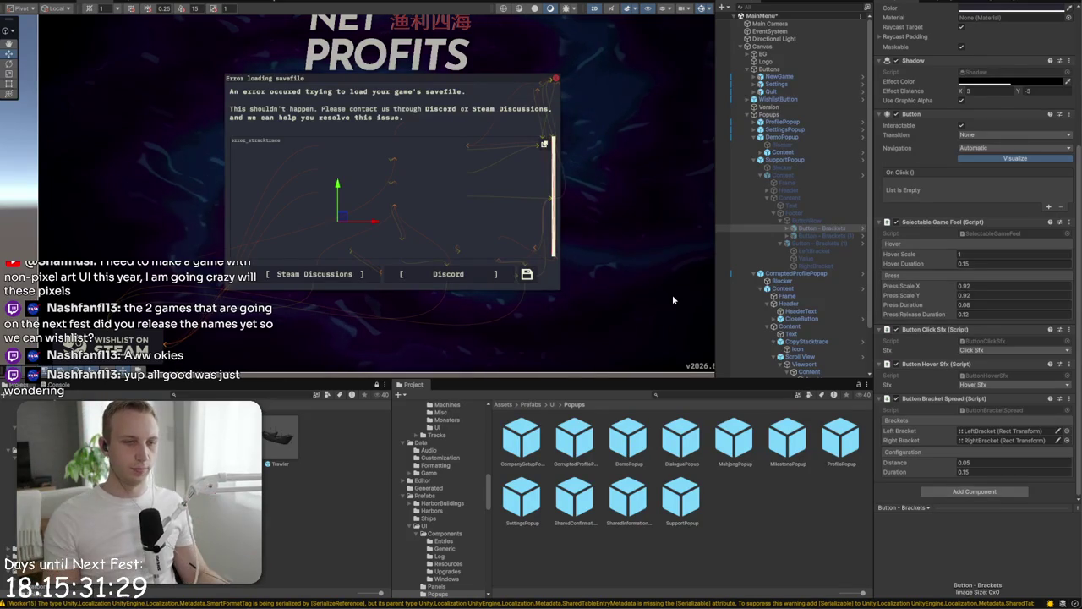
click(651, 82)
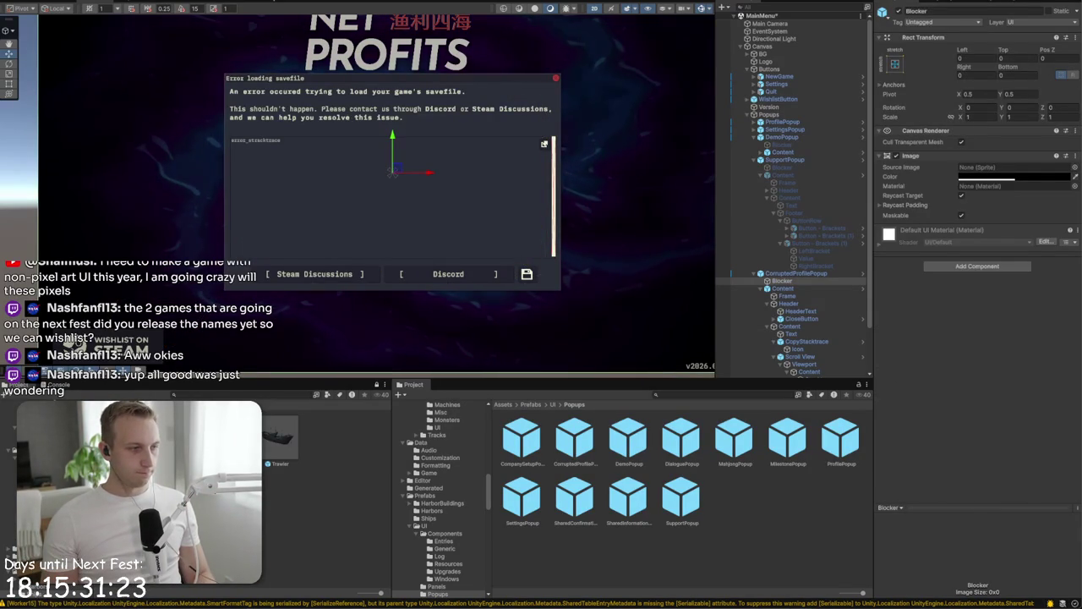
key(alt+Tab)
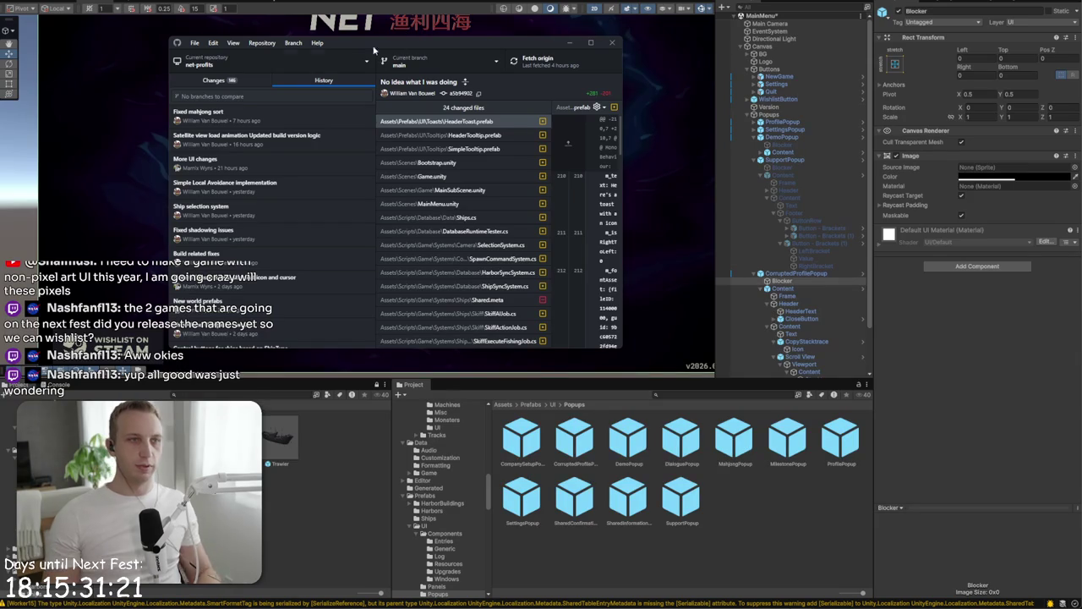
- Open the changes list, enter a commit summary about ship models and popups, and return to Unity
click(255, 79)
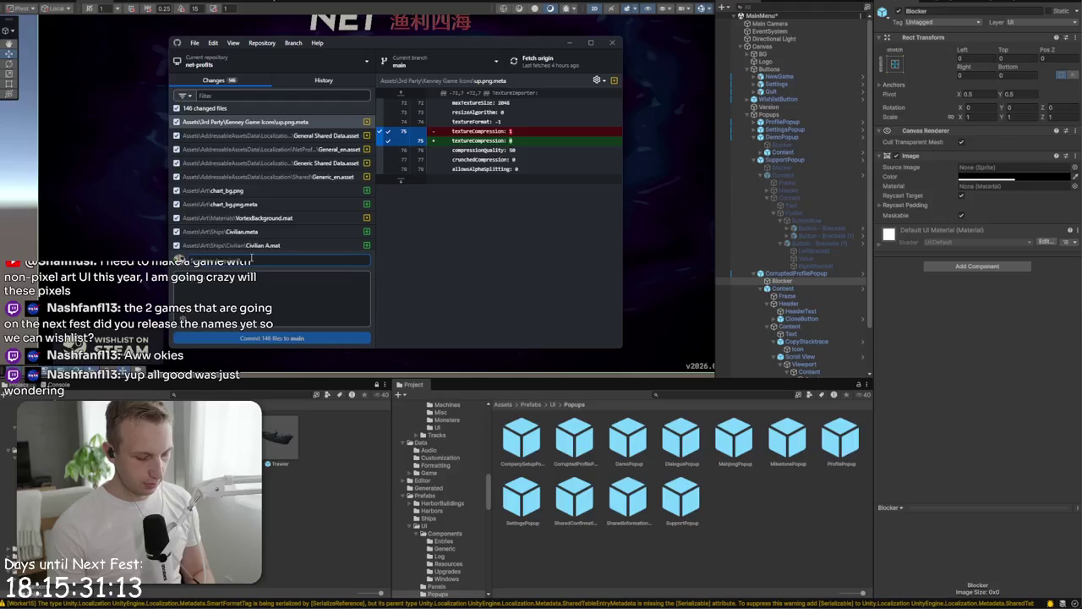
text(Ne)
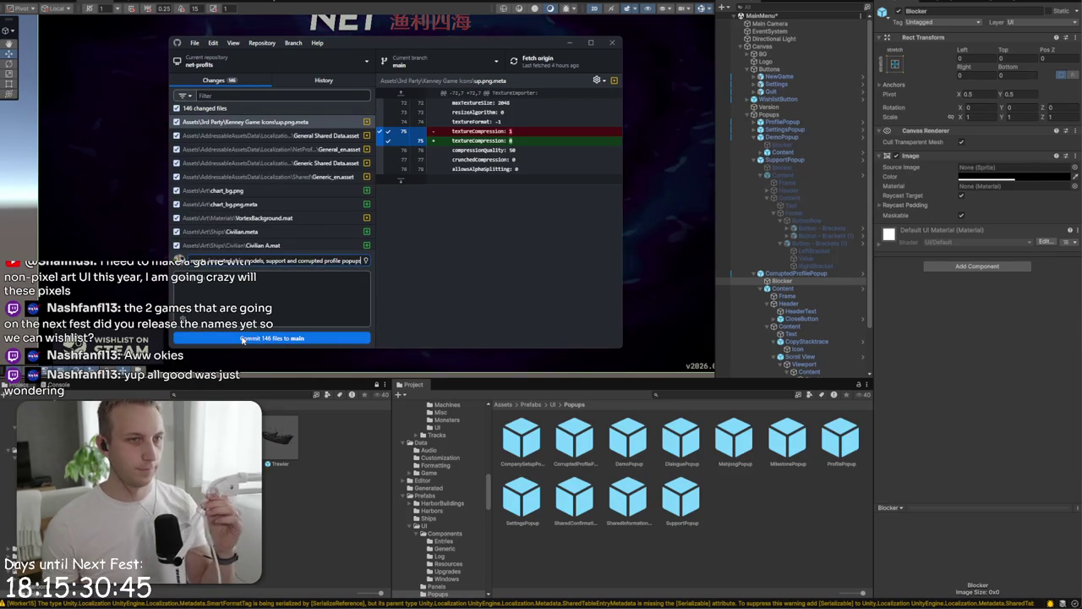
click(741, 188)
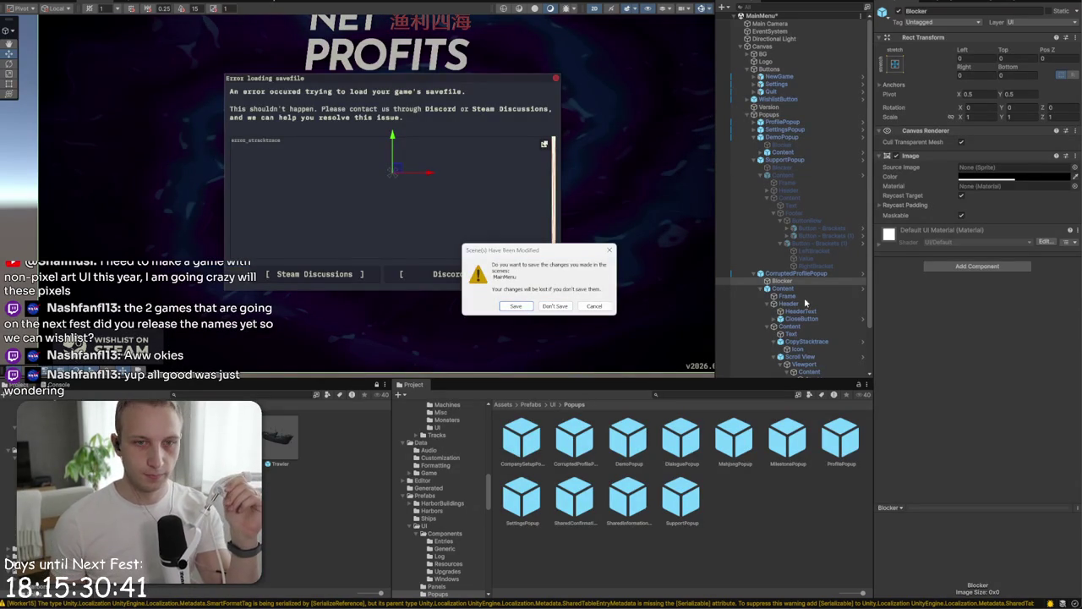
- Decline saving the scene and hide the corrupted-profile and demo popups' Content
click(571, 305)
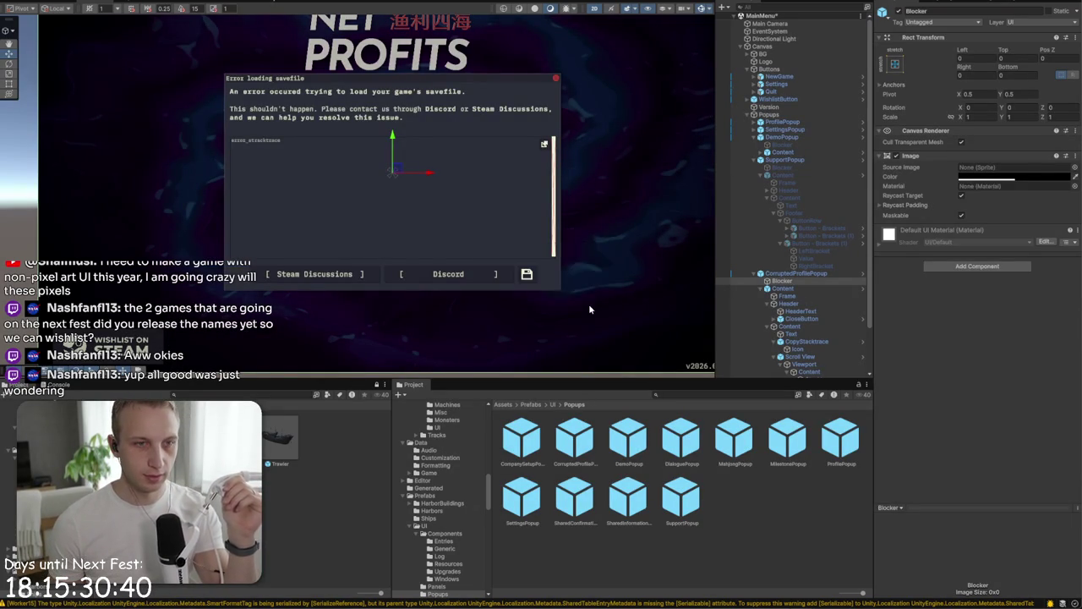
ctrl+click(782, 289)
click(898, 12)
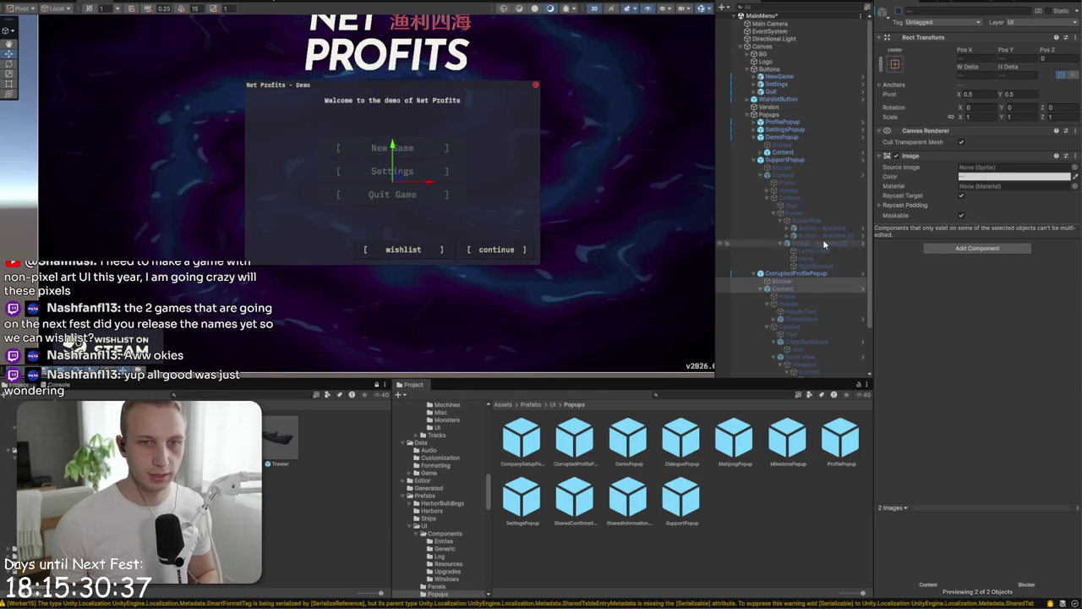
click(772, 154)
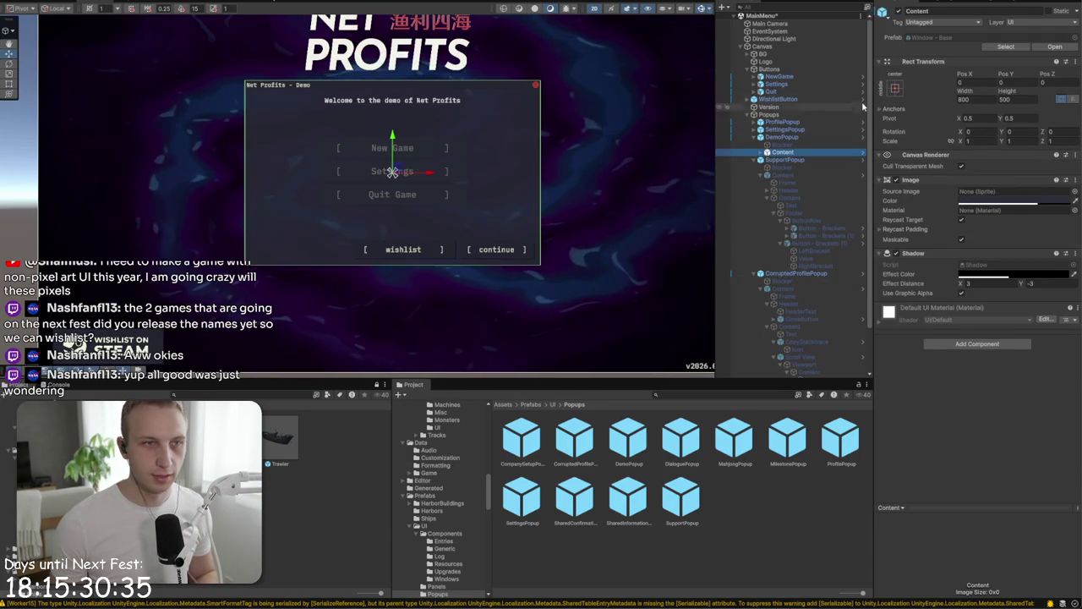
click(898, 11)
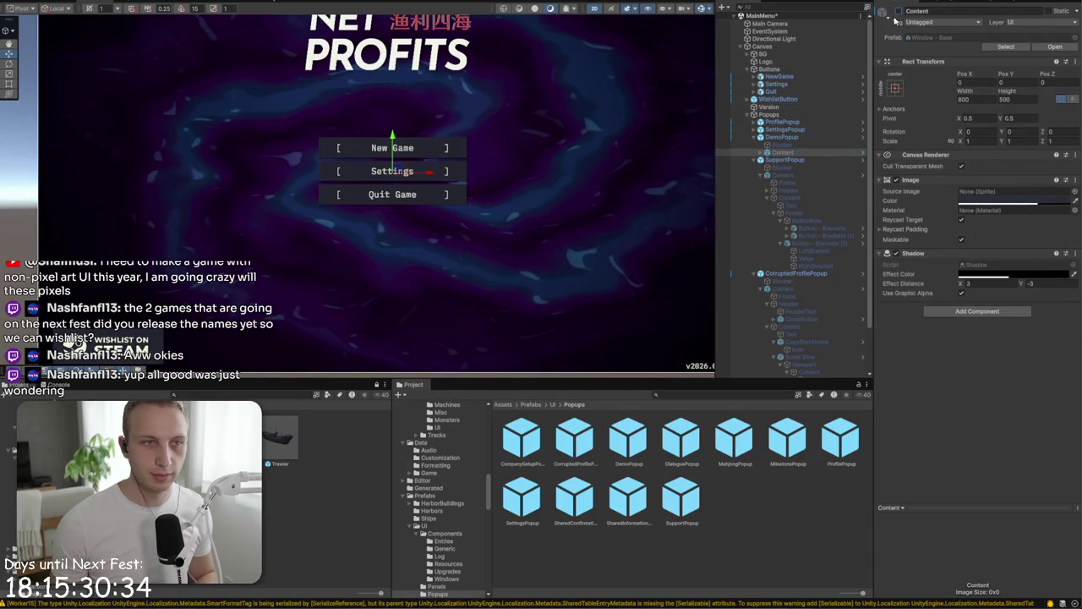
- Make the demo popup's background Image colour fully opaque with alpha 255
click(760, 153)
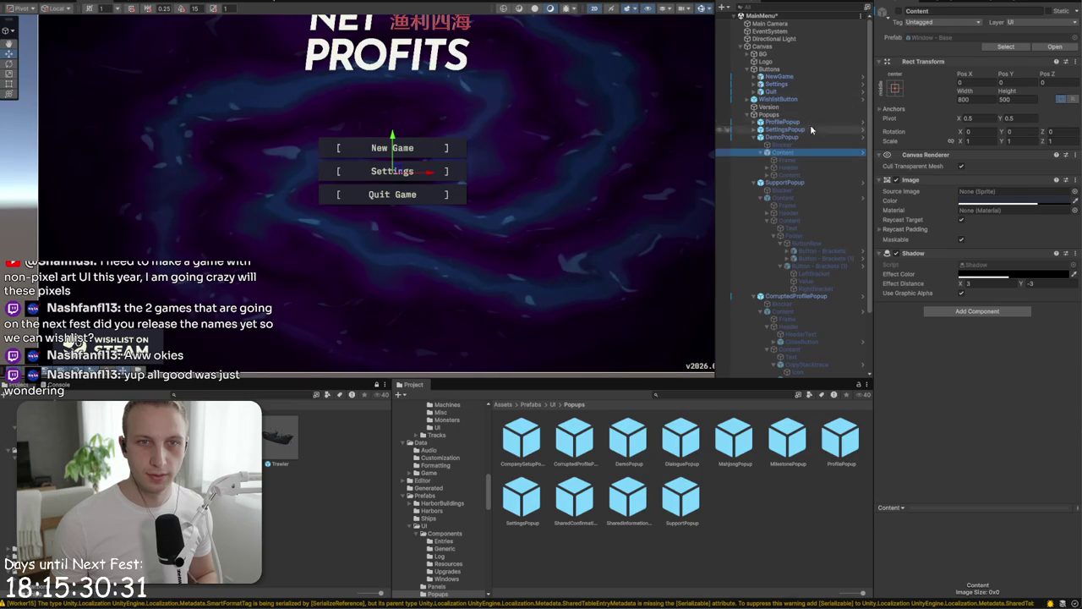
click(898, 11)
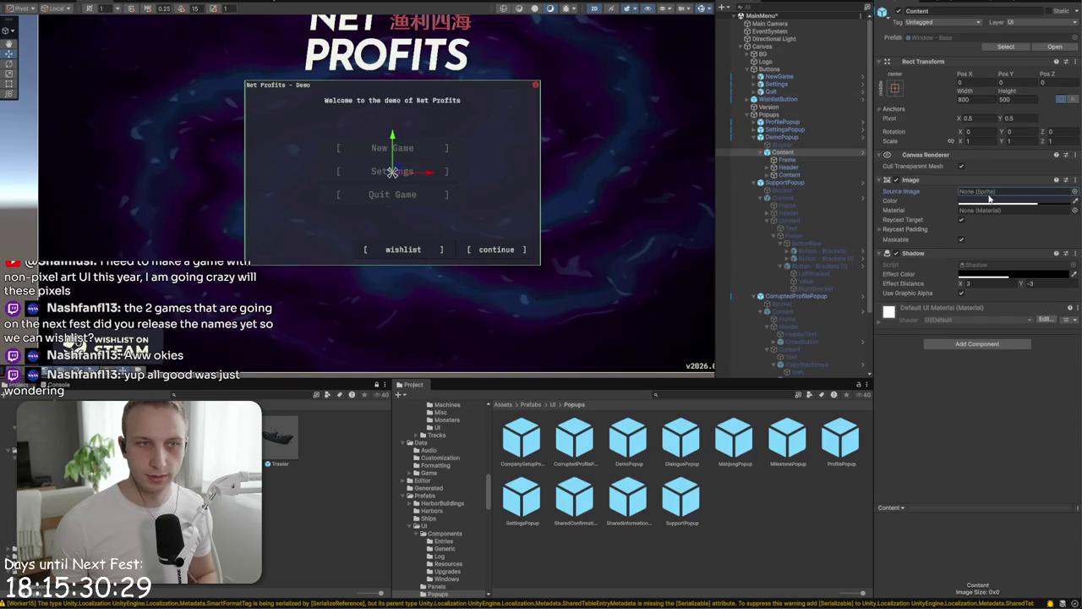
click(1014, 199)
drag(1048, 391, 1066, 390)
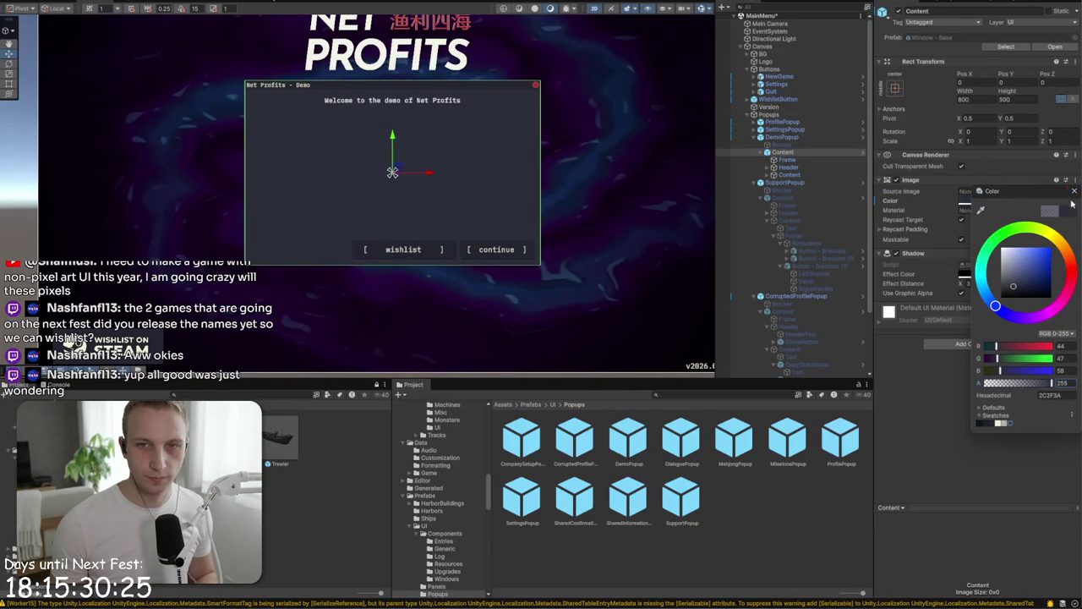
click(1074, 192)
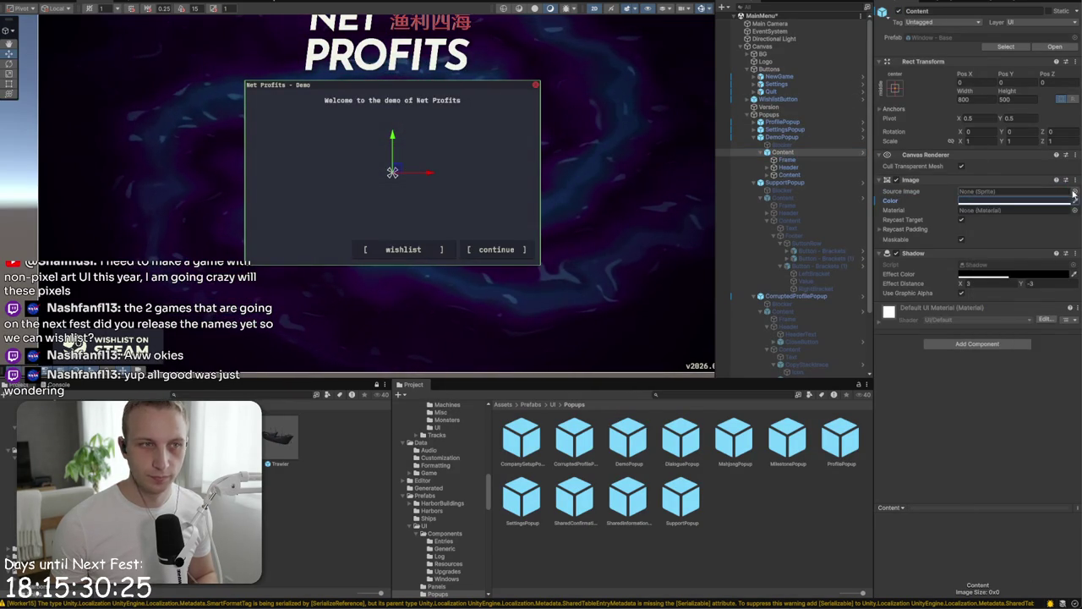
- Hide the demo popup's Content again and apply all DemoPopup prefab overrides
click(898, 10)
key(Up)
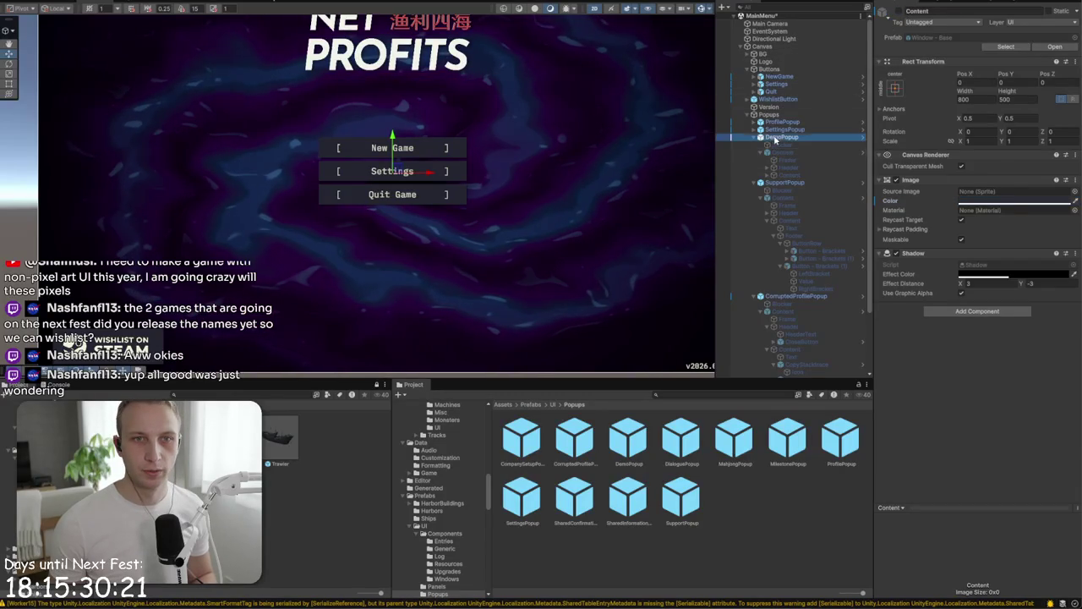
click(928, 48)
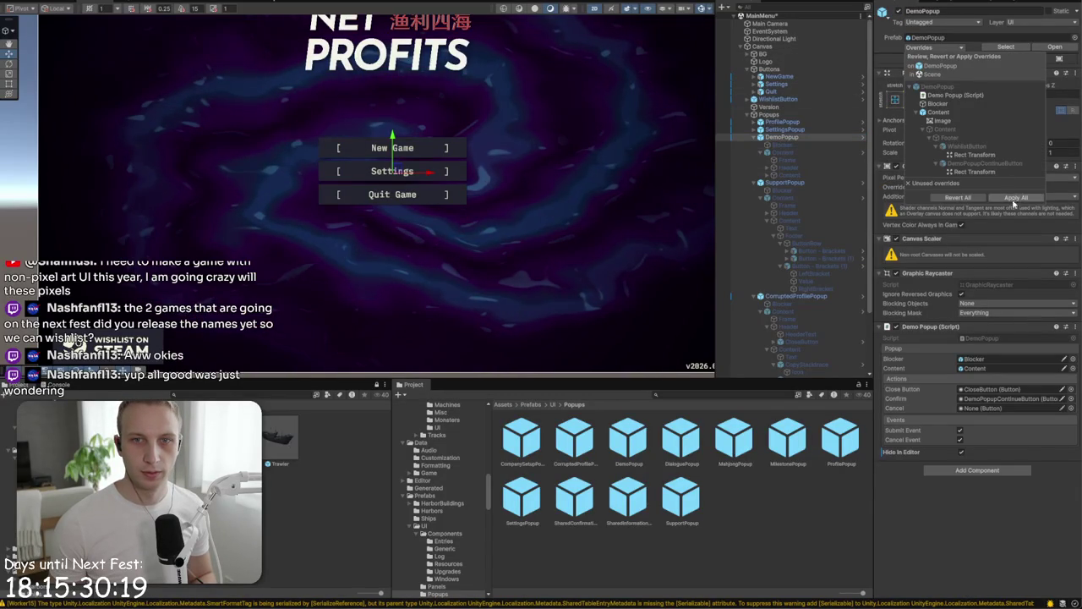
click(1013, 198)
- Check the support popup's Help window, hide it, and collapse all three popup branches
click(812, 183)
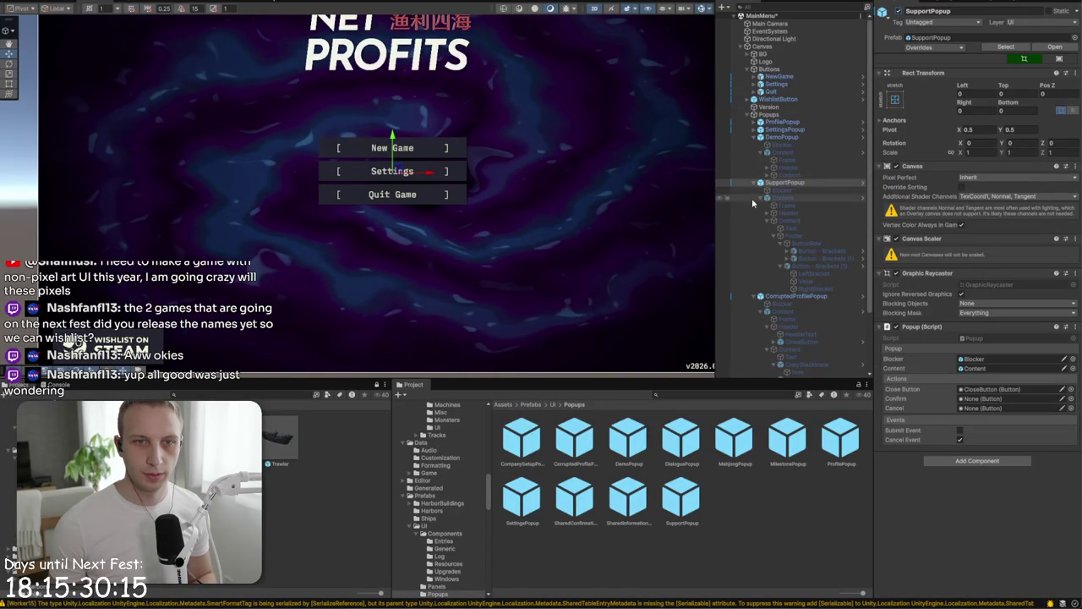
click(782, 198)
click(898, 11)
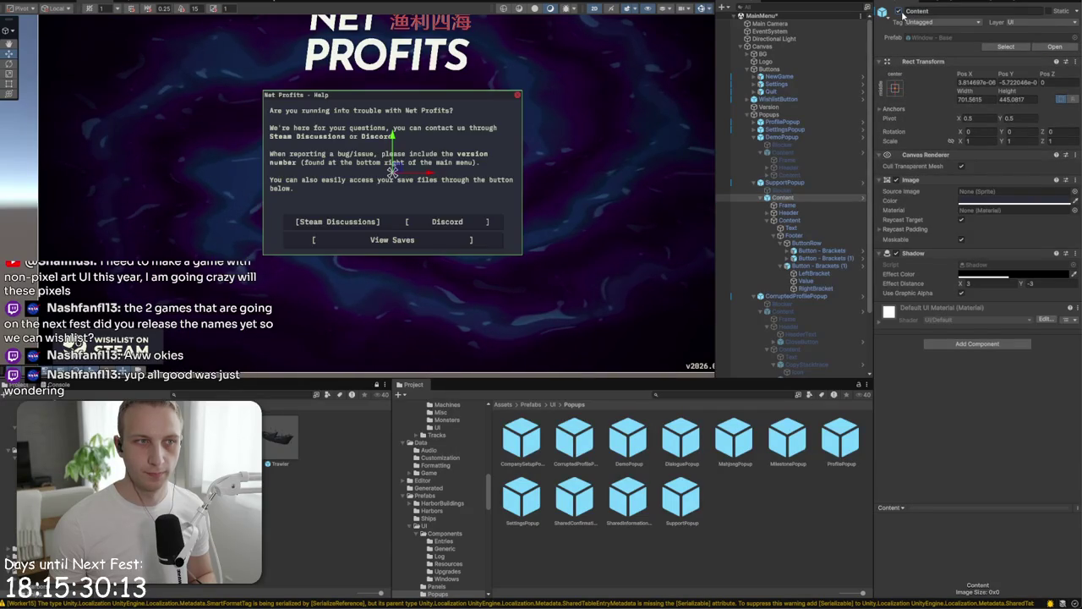
click(899, 11)
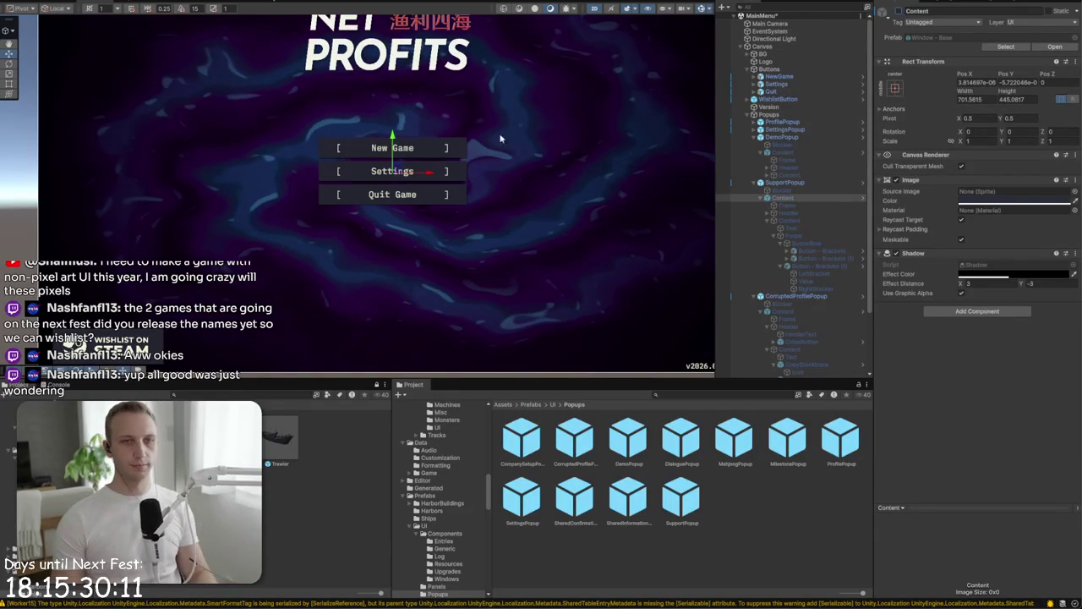
click(754, 183)
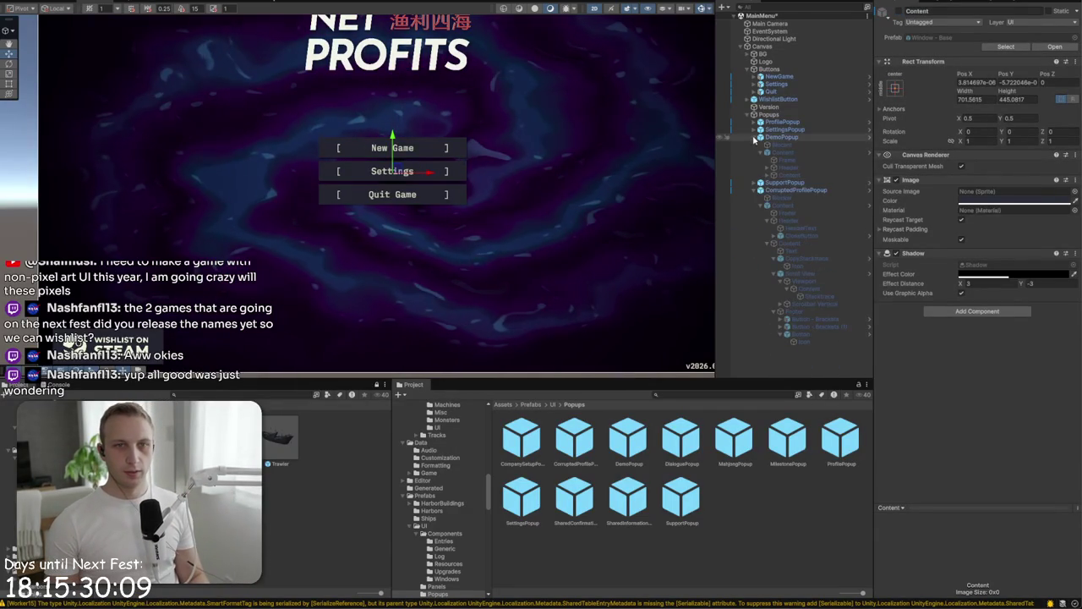
click(754, 137)
click(755, 153)
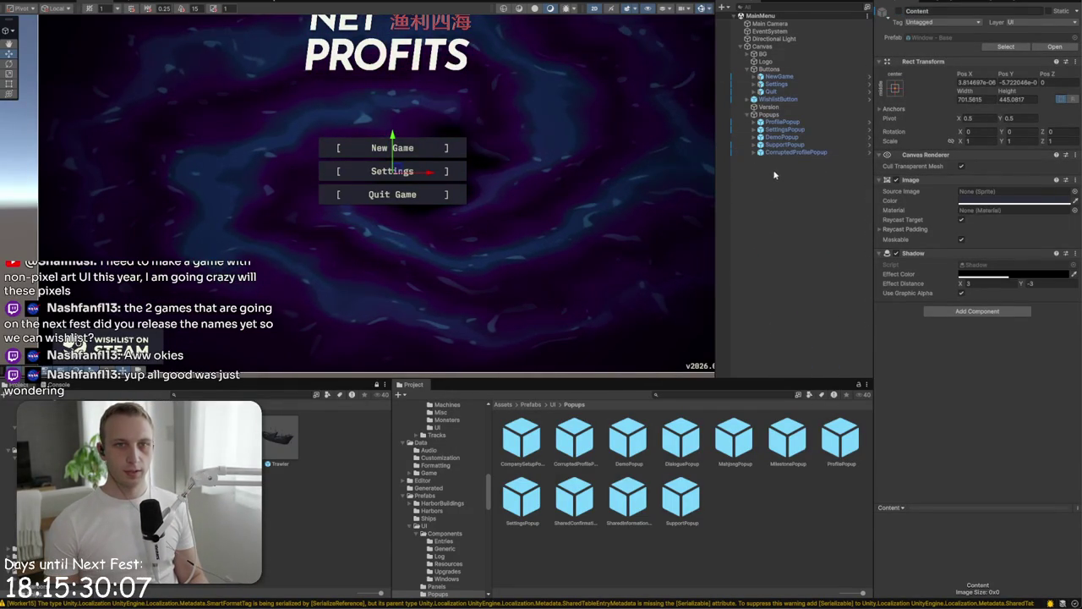
- Commit the 147 changed files to the main branch in GitHub Desktop
key(alt+Tab)
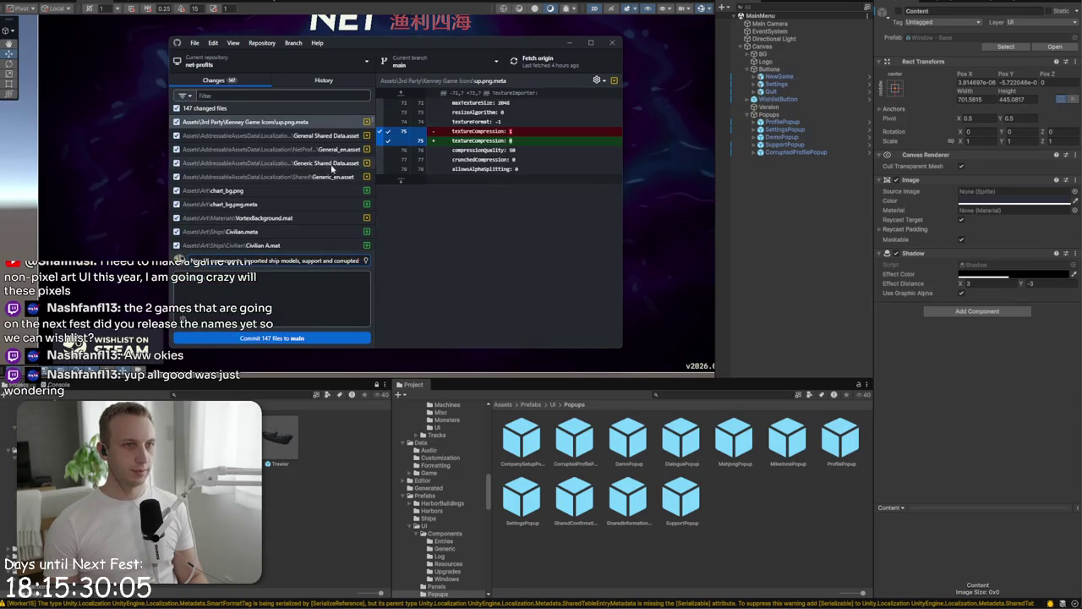
scroll(261, 163, down, 10)
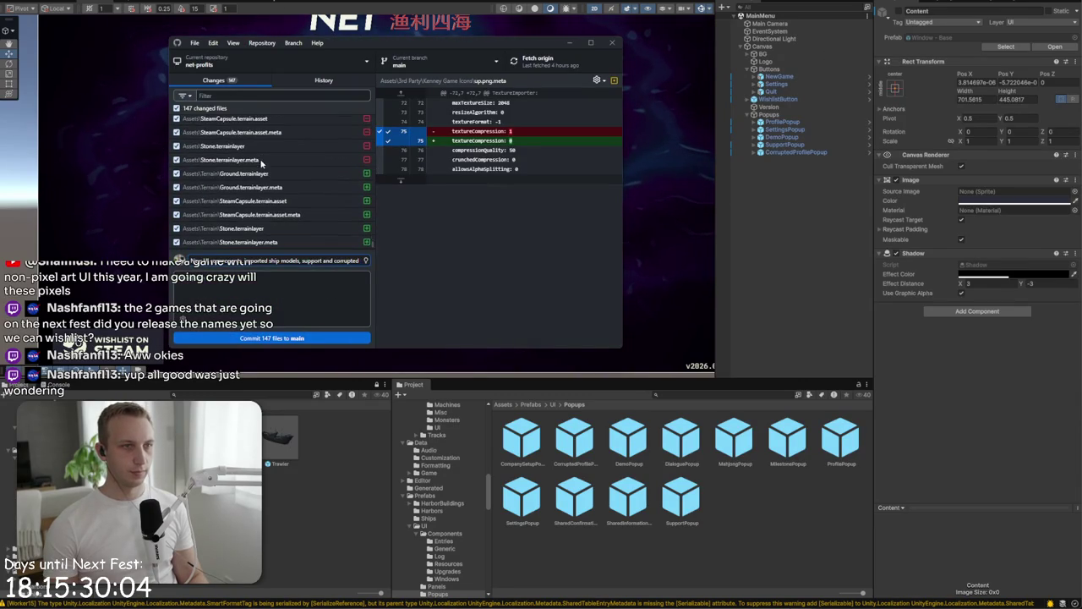
click(247, 338)
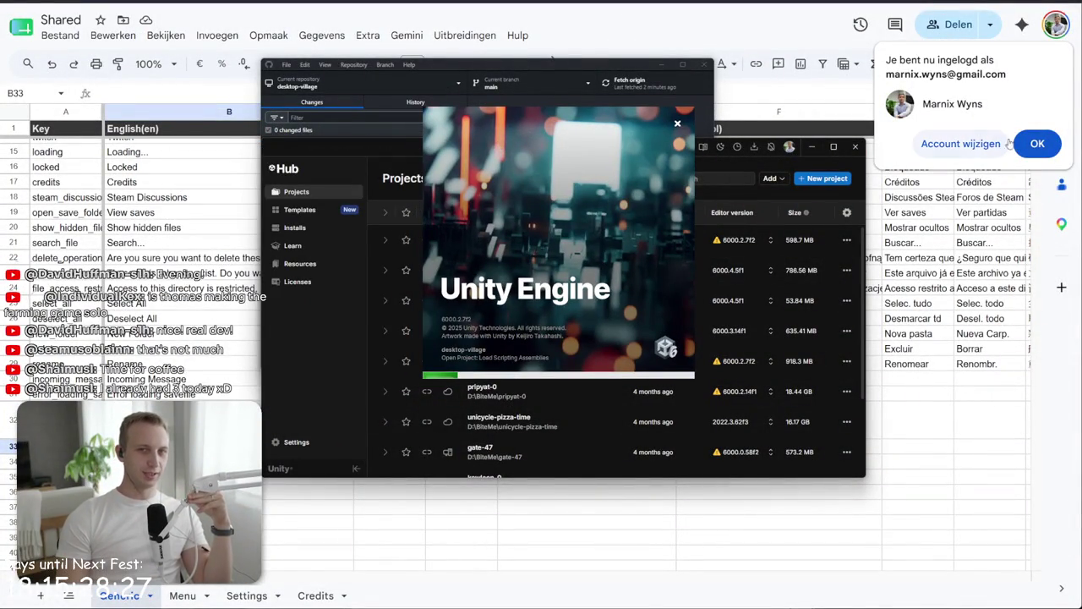
- Dismiss the account popup, close the browser, and quit Aseprite without saving Sprite-0001 and Sprite-0002
click(1037, 144)
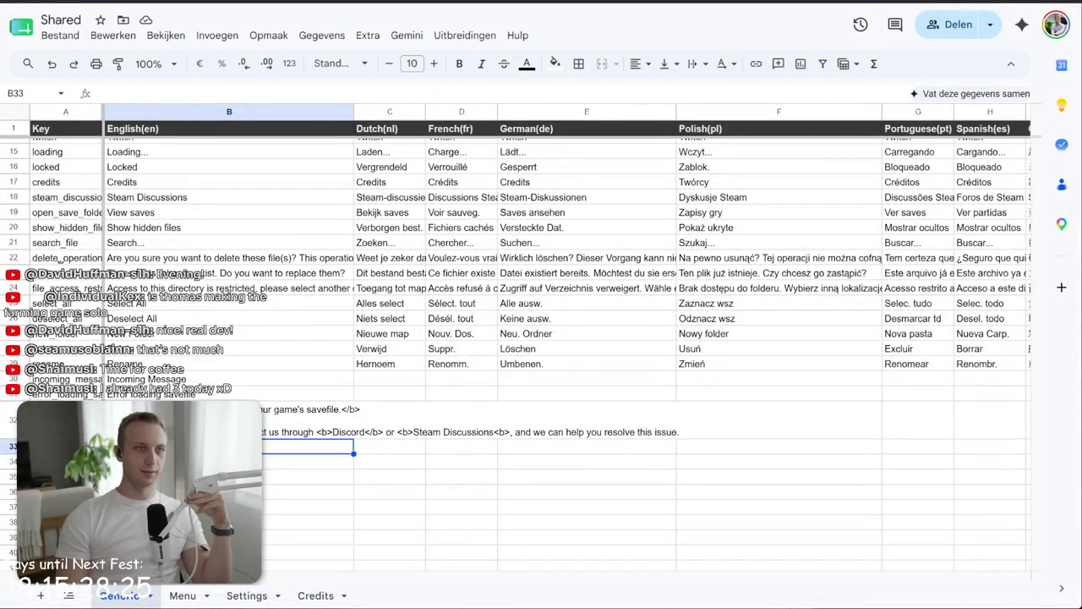
key(alt+F4)
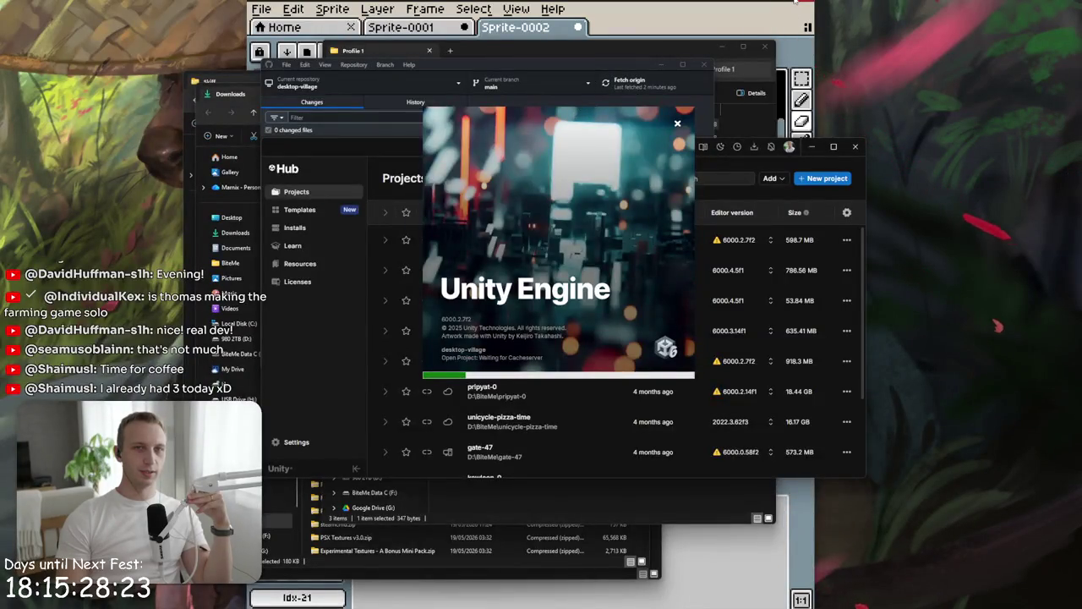
key(alt+F4)
click(531, 363)
click(532, 363)
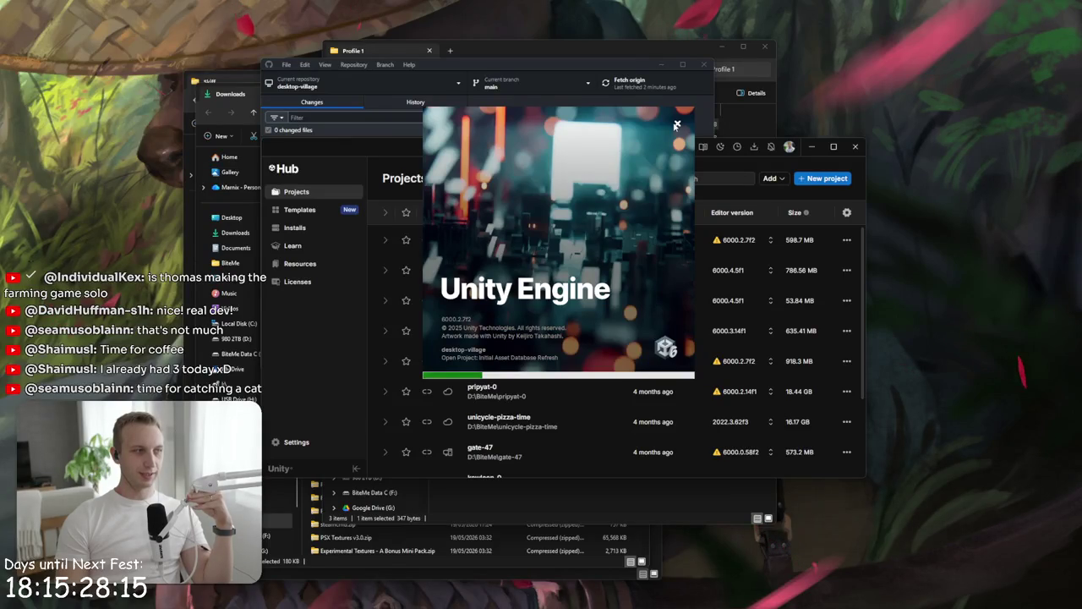
- Close Unity Hub and the Profile 1 Explorer window, and move GitHub Desktop aside
click(854, 148)
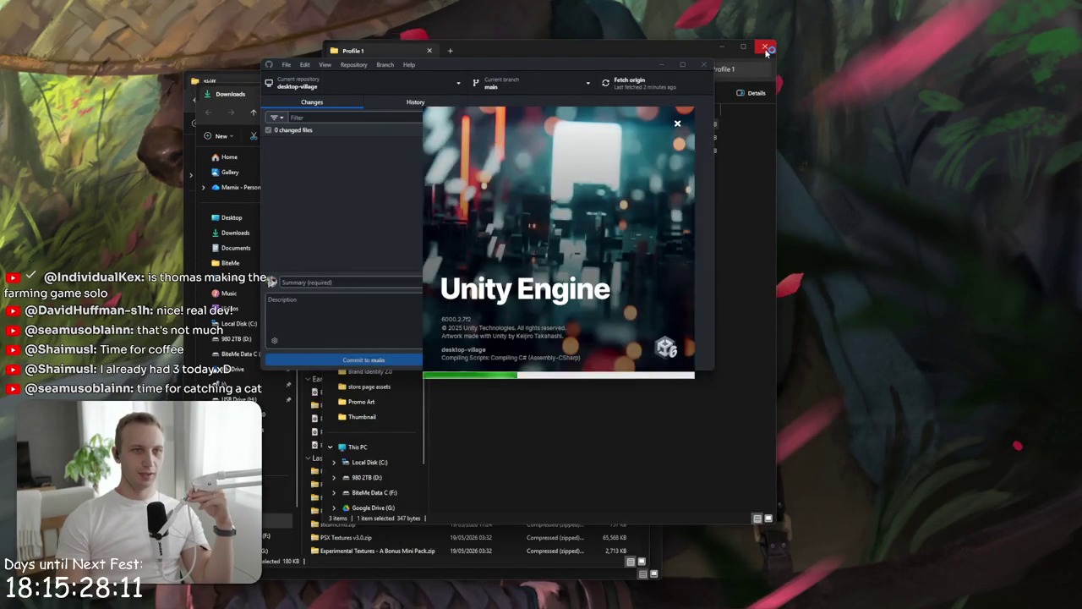
click(765, 48)
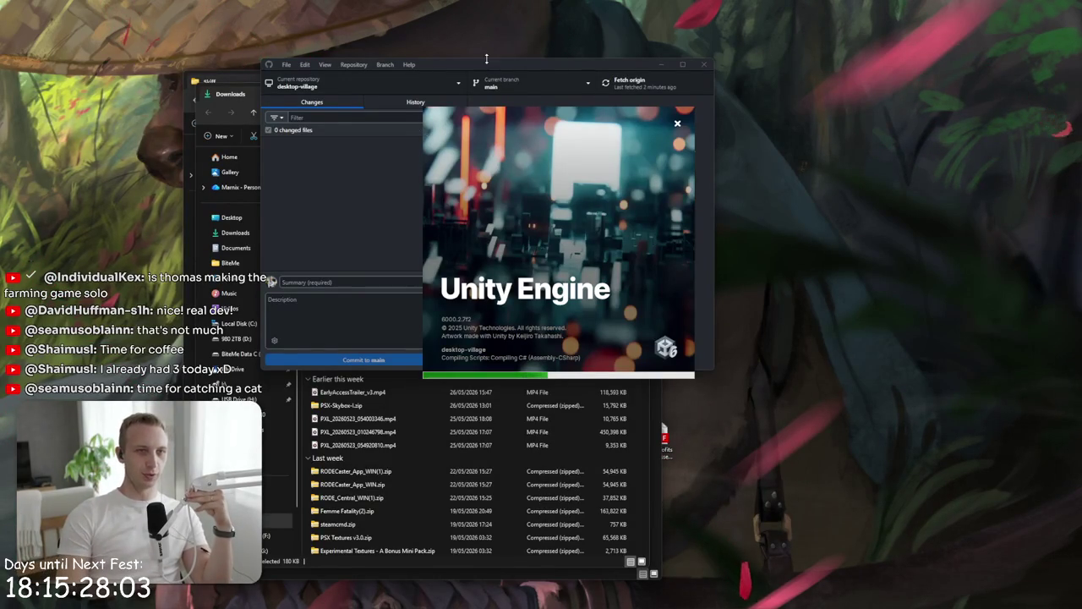
mouse_move(486, 58)
mouse_down()
mouse_move(529, 58)
mouse_move(738, 211)
mouse_up()
- Close both remaining File Explorer windows and nudge GitHub Desktop while desktop-village finishes loading
click(636, 89)
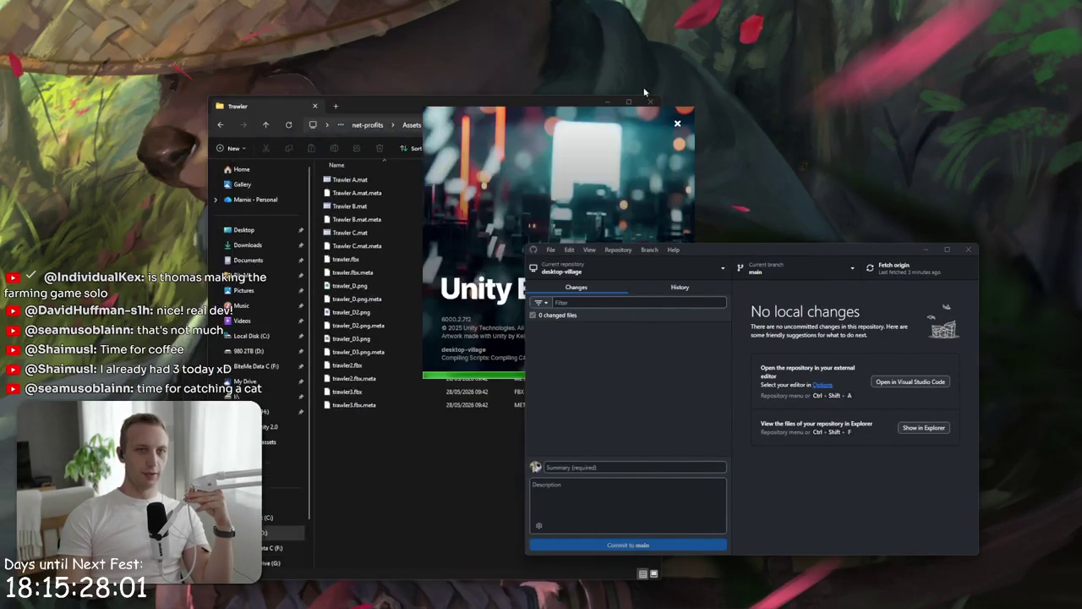
click(626, 77)
drag(764, 260, 781, 281)
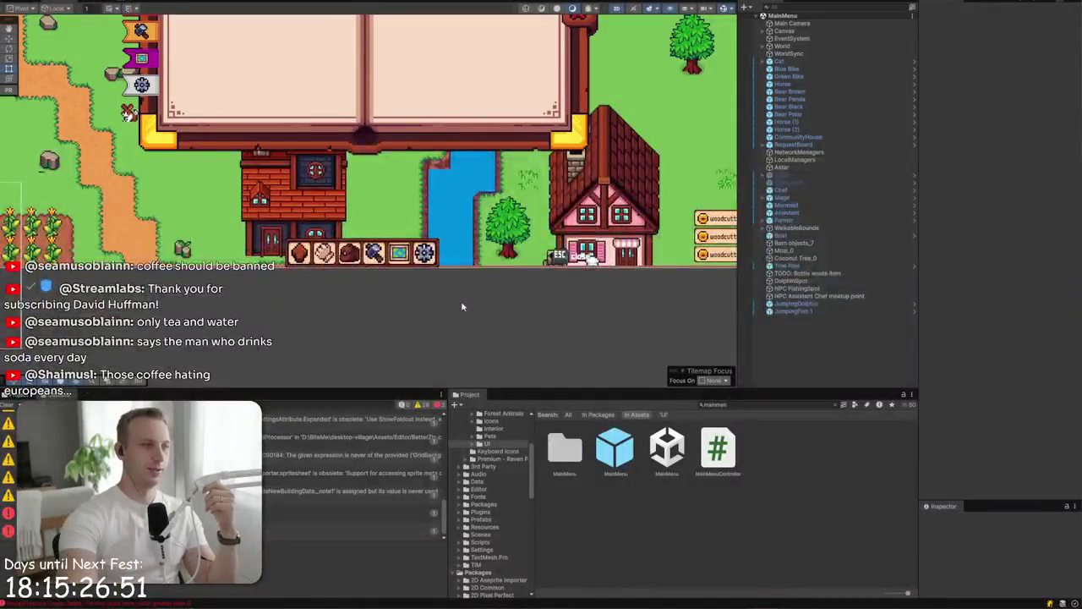
scroll(474, 331, down, 5)
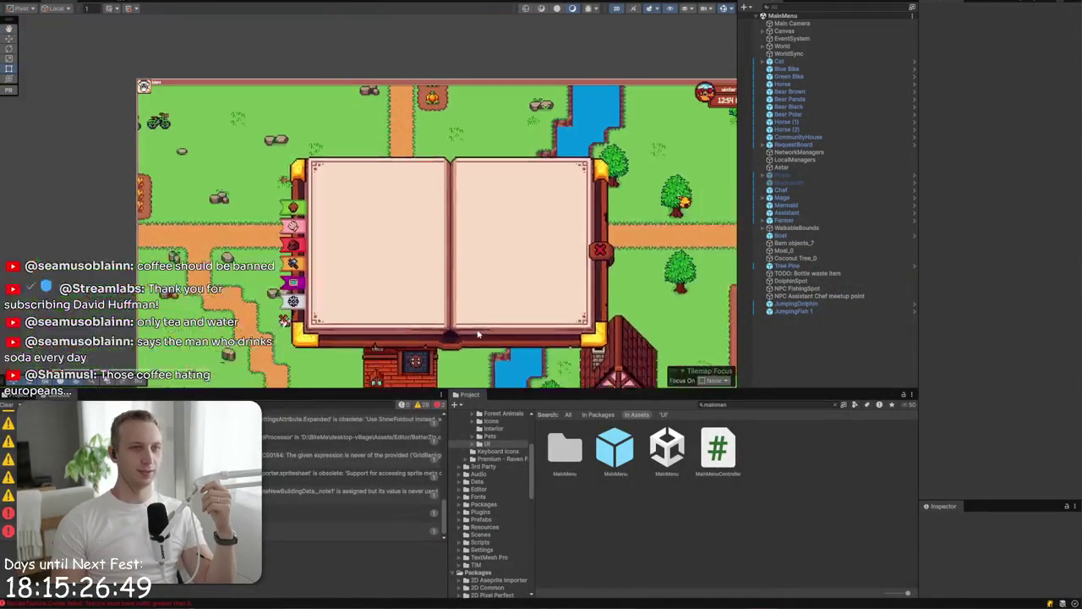
scroll(432, 270, up, 2)
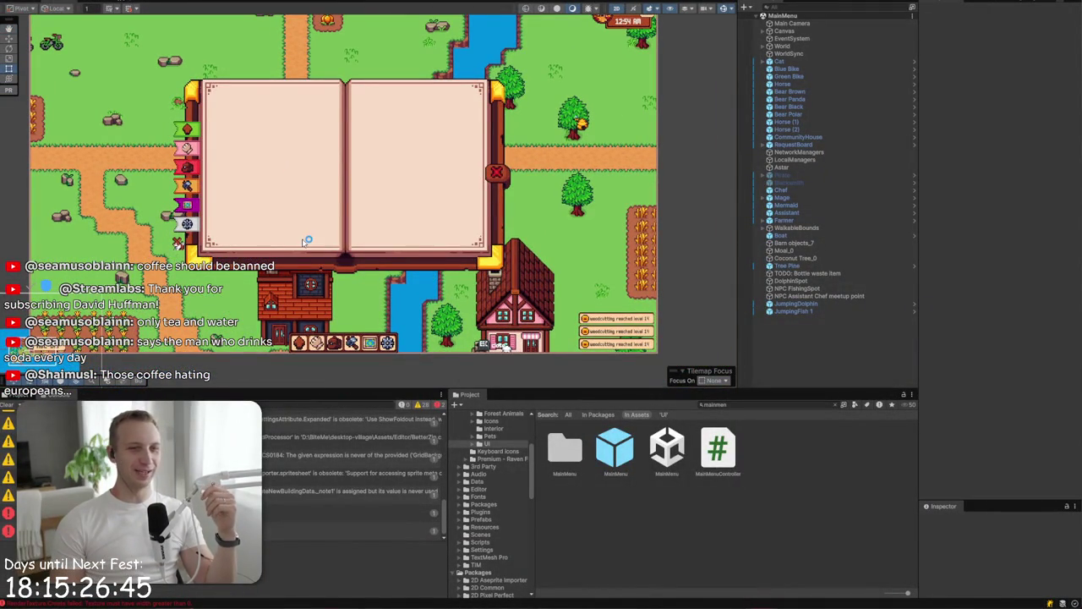
scroll(344, 282, up, 5)
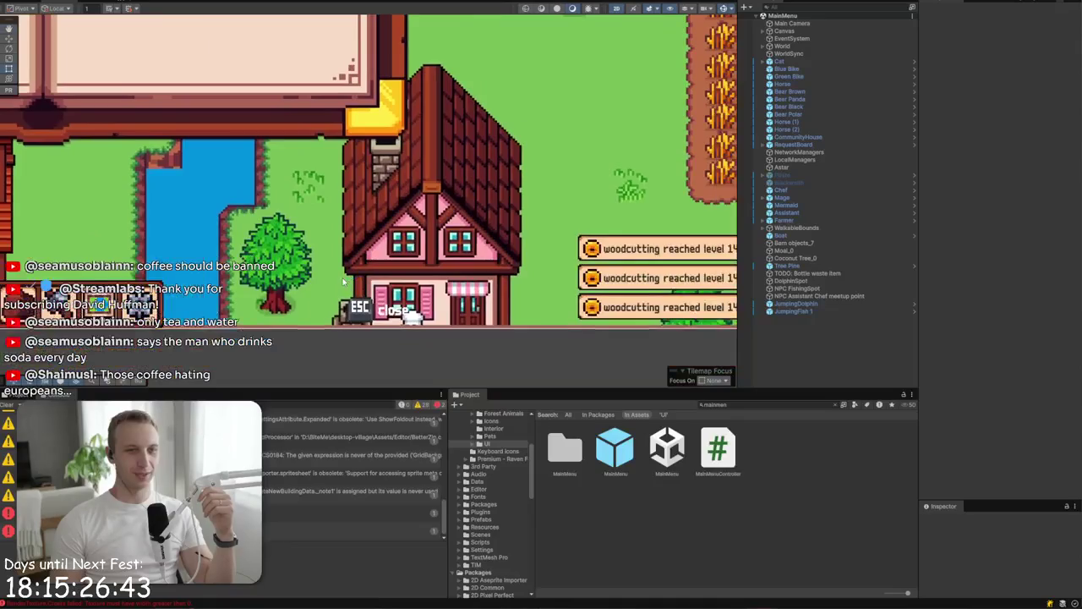
scroll(344, 282, down, 5)
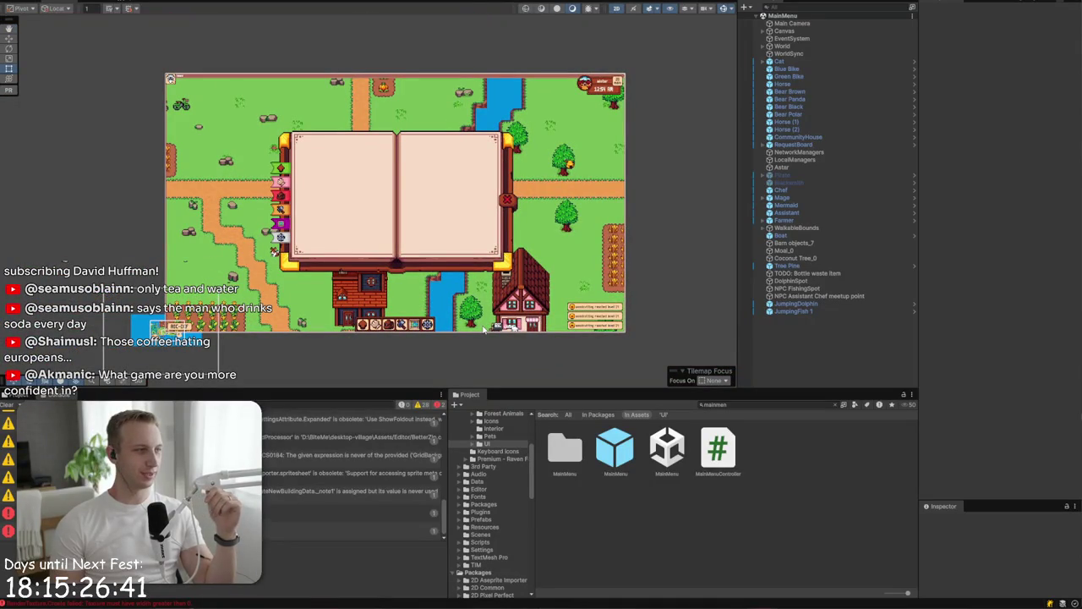